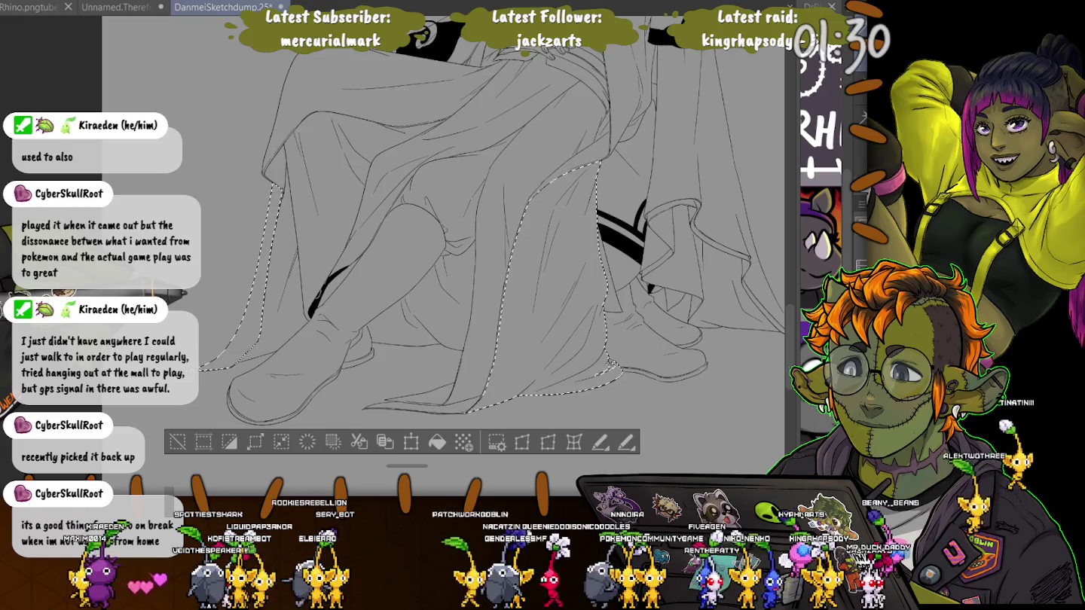
Lasso the lower robe around the knee, rotating the view to follow the fold lines.
scroll(376, 249, "up", 3)
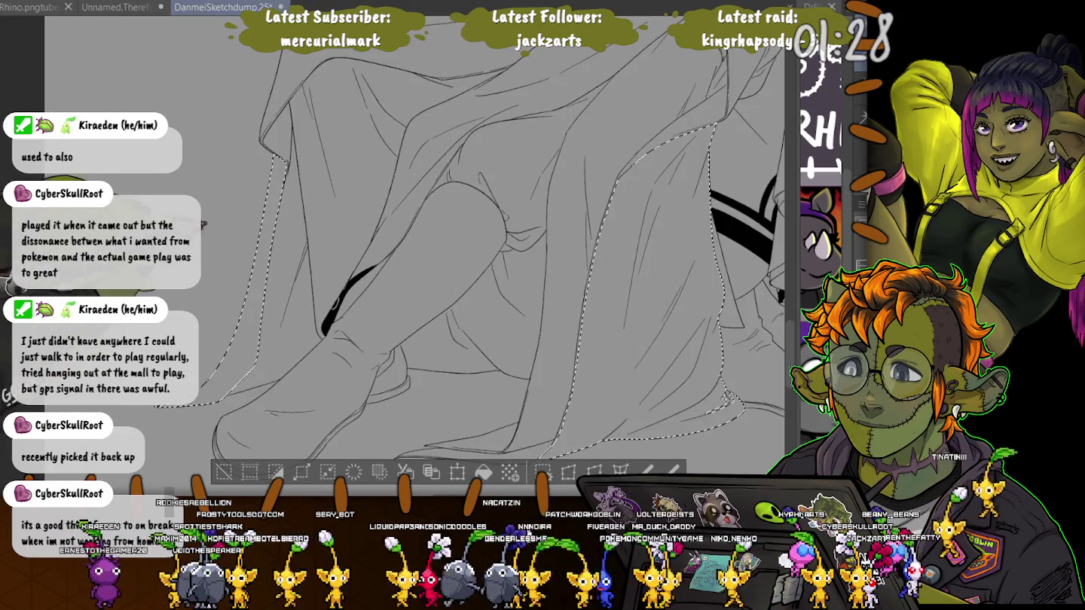
scroll(377, 248, "up", 3)
left_click_drag(354, 309, 321, 279)
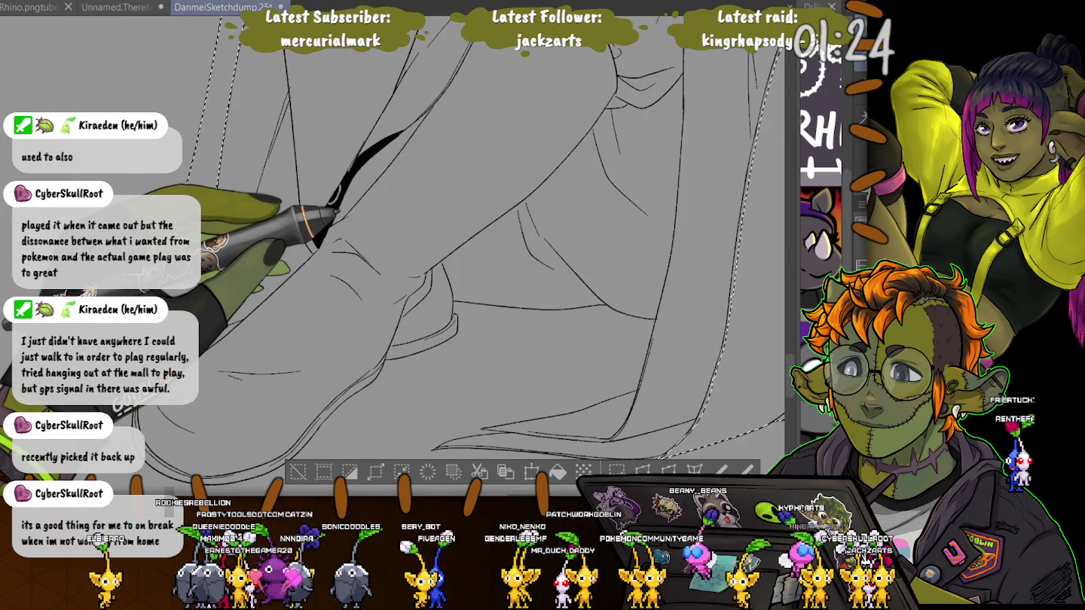
mouse_move(336, 214)
left_mouse_down()
mouse_move(532, 180)
mouse_move(573, 229)
left_mouse_up()
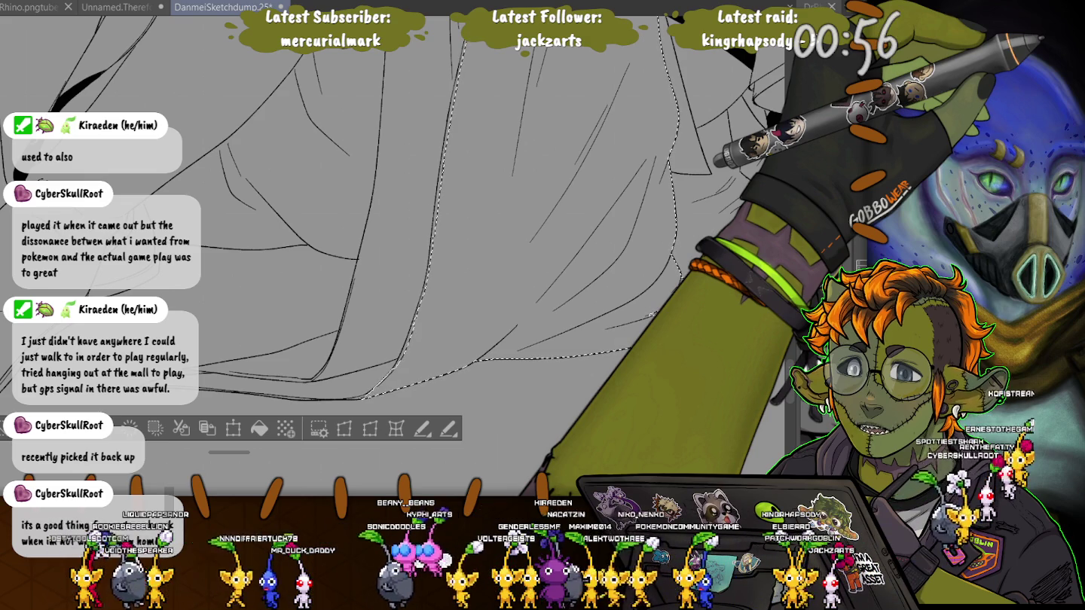
key("ctrl+plus")
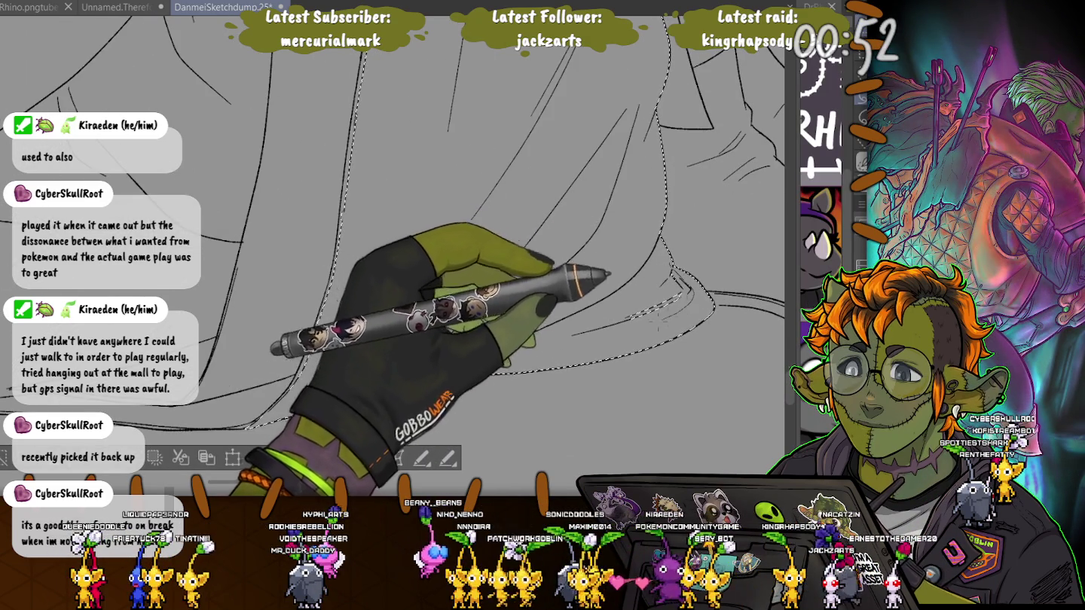
mouse_move(426, 70)
left_mouse_down()
mouse_move(470, 321)
mouse_move(460, 334)
mouse_move(460, 242)
mouse_move(477, 155)
mouse_move(460, 292)
mouse_move(482, 154)
left_mouse_up()
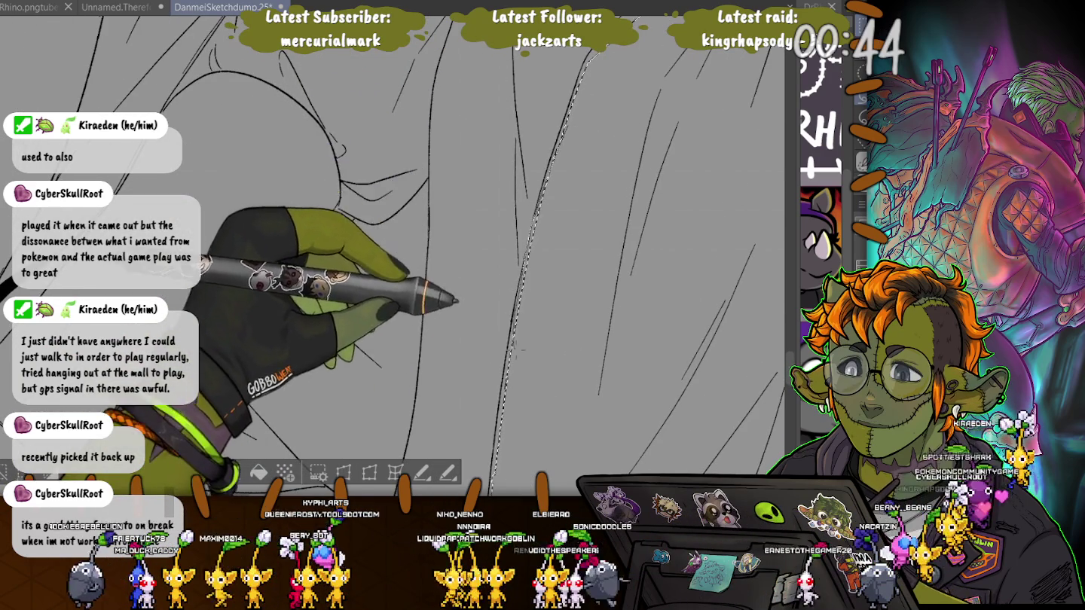
left_click_drag(482, 155, 453, 114)
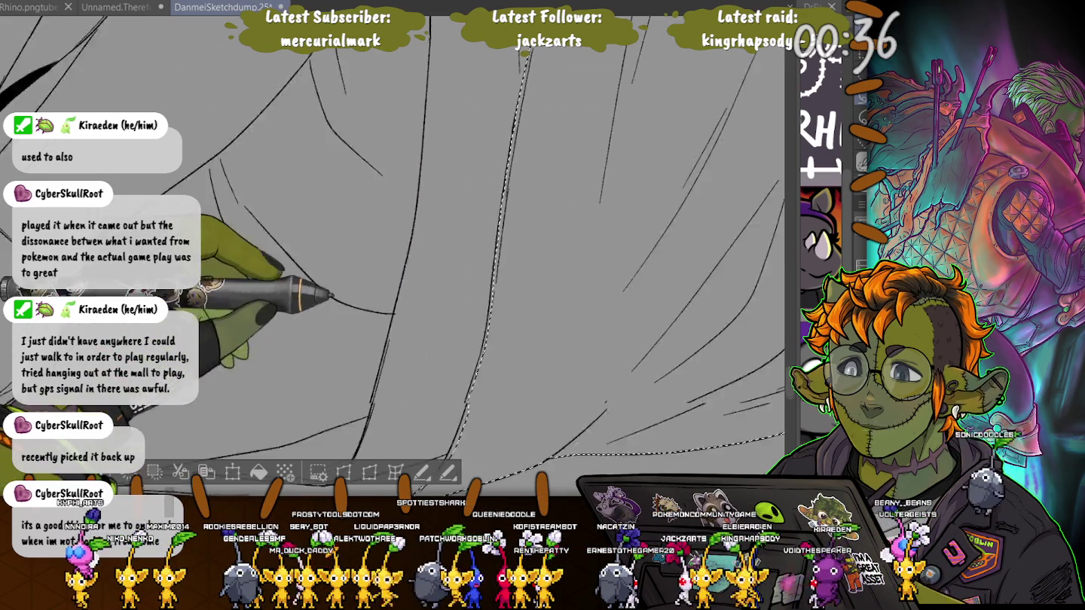
scroll(391, 248, "down", 1)
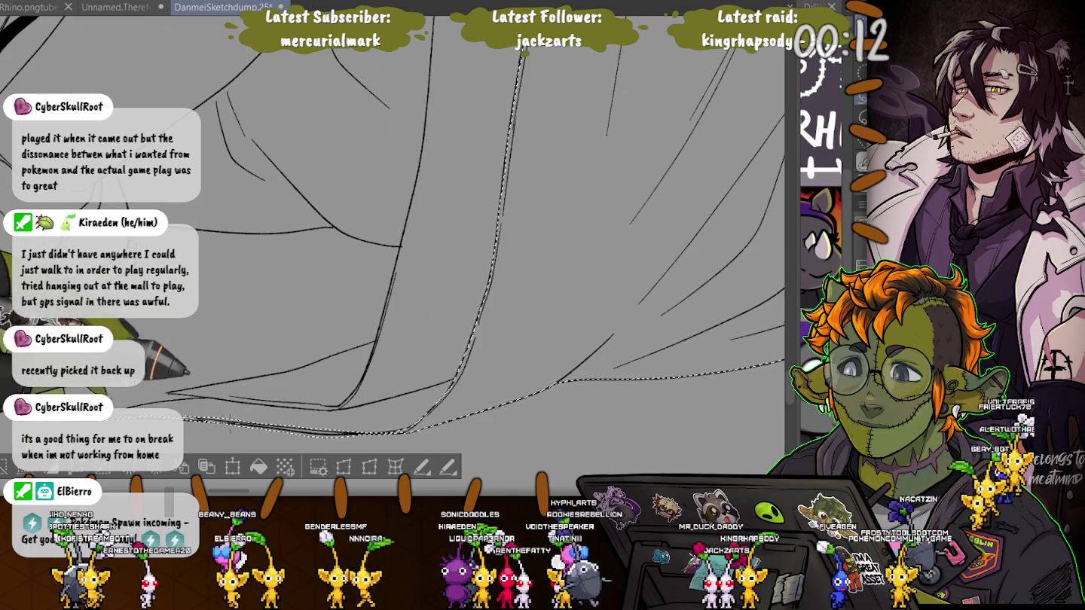
Zoom out to show both legs and add the left leg's robe to the selection.
key("ctrl+minus")
key("ctrl+minus")
key("ctrl+minus")
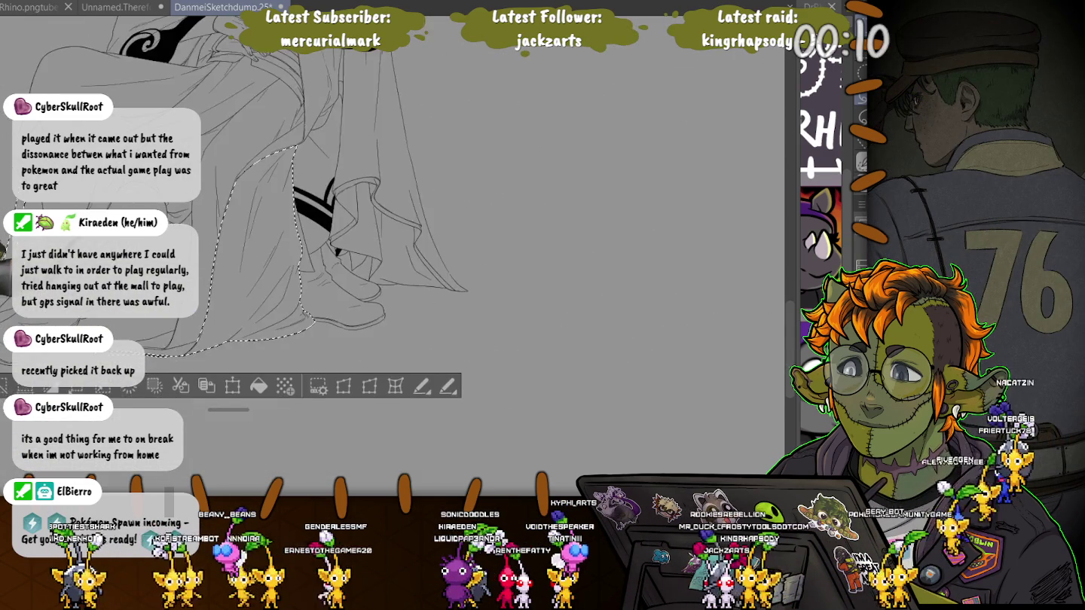
key("ctrl+minus")
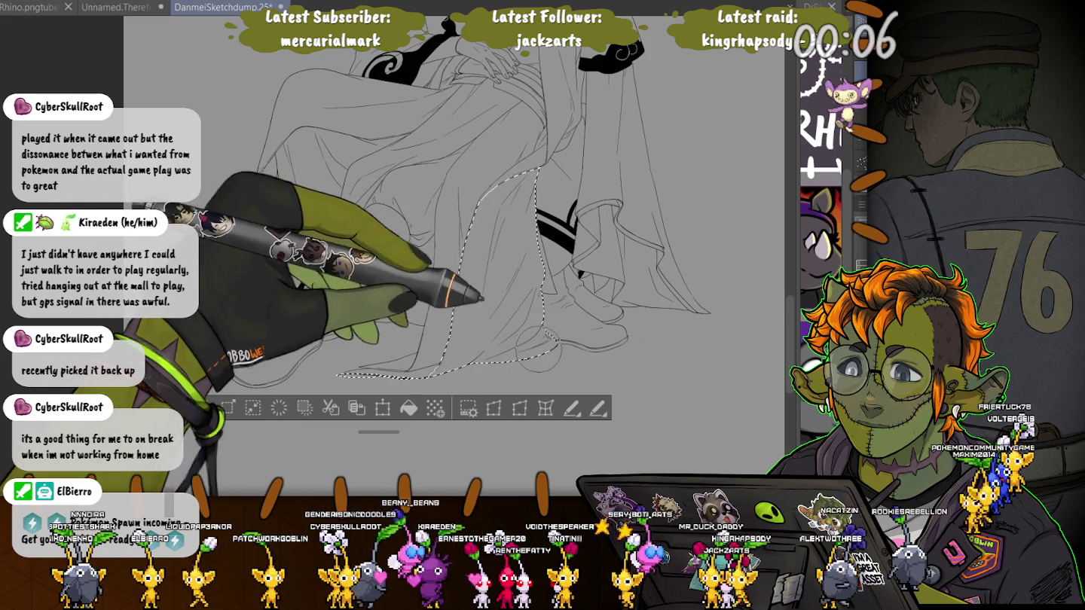
left_click_drag(269, 189, 286, 362)
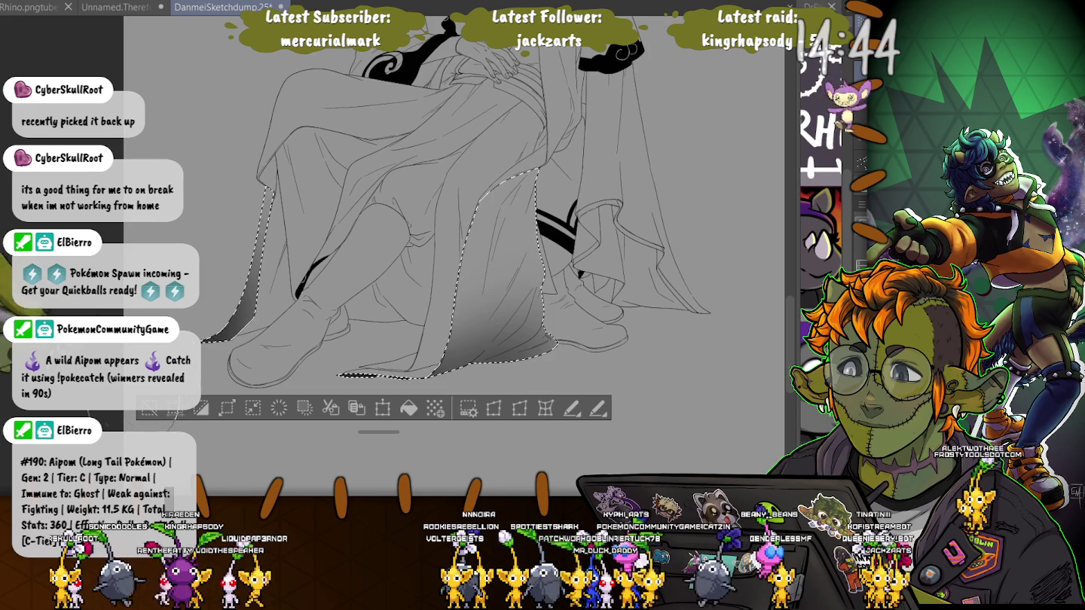
Deselect the robe and zoom in on the hem beside the boot.
key("ctrl+d")
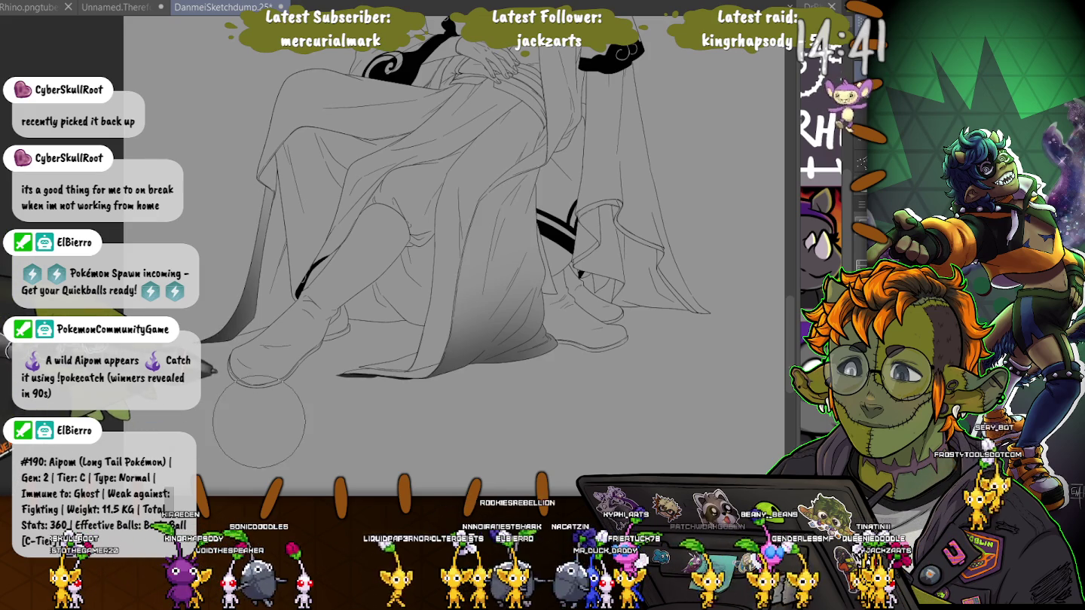
scroll(259, 418, "up", 2)
scroll(259, 407, "up", 2)
scroll(257, 391, "up", 2)
scroll(256, 373, "up", 2)
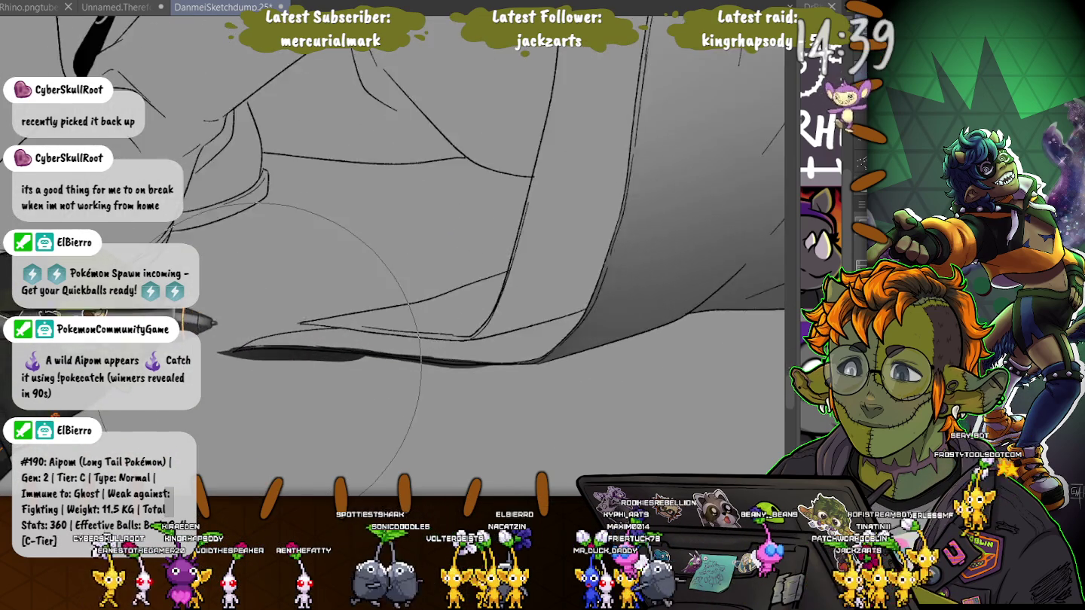
scroll(264, 365, "up", 2)
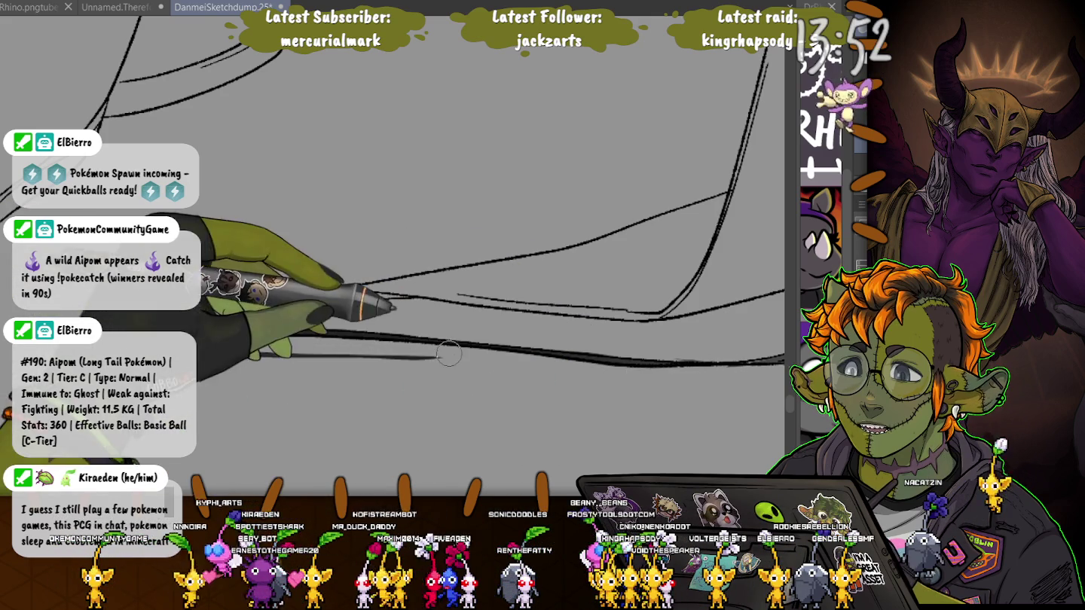
scroll(259, 361, "down", 3)
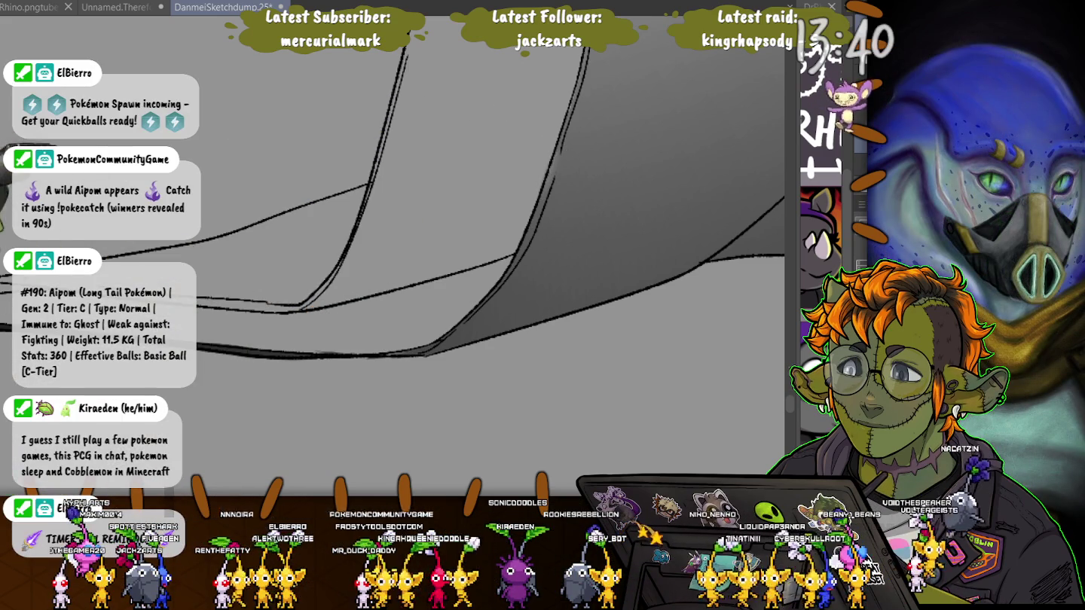
scroll(347, 345, "down", 3)
scroll(297, 343, "right", 5)
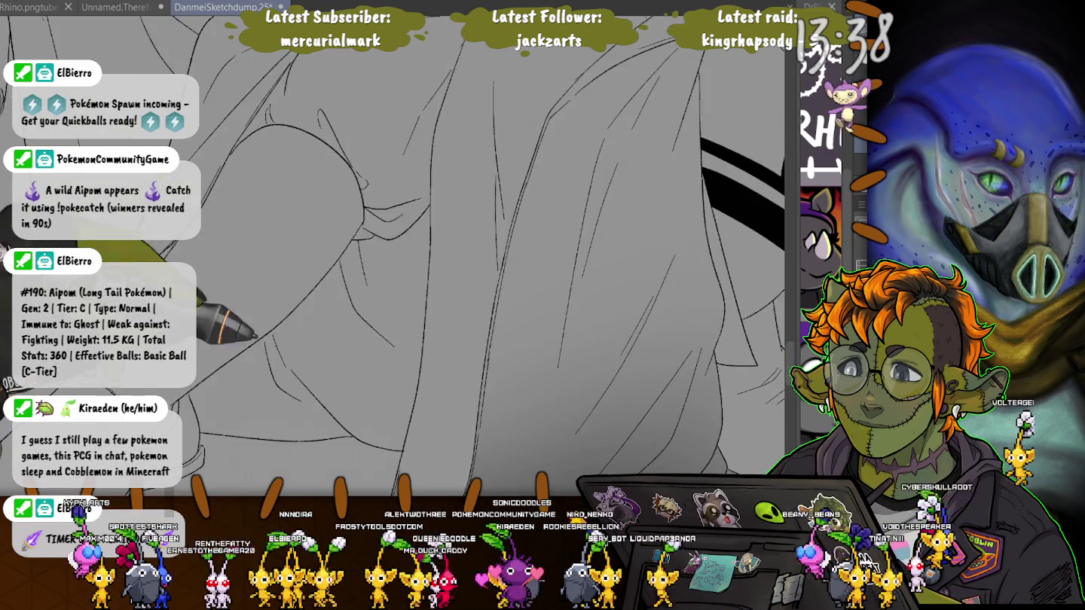
scroll(280, 252, "up", 3)
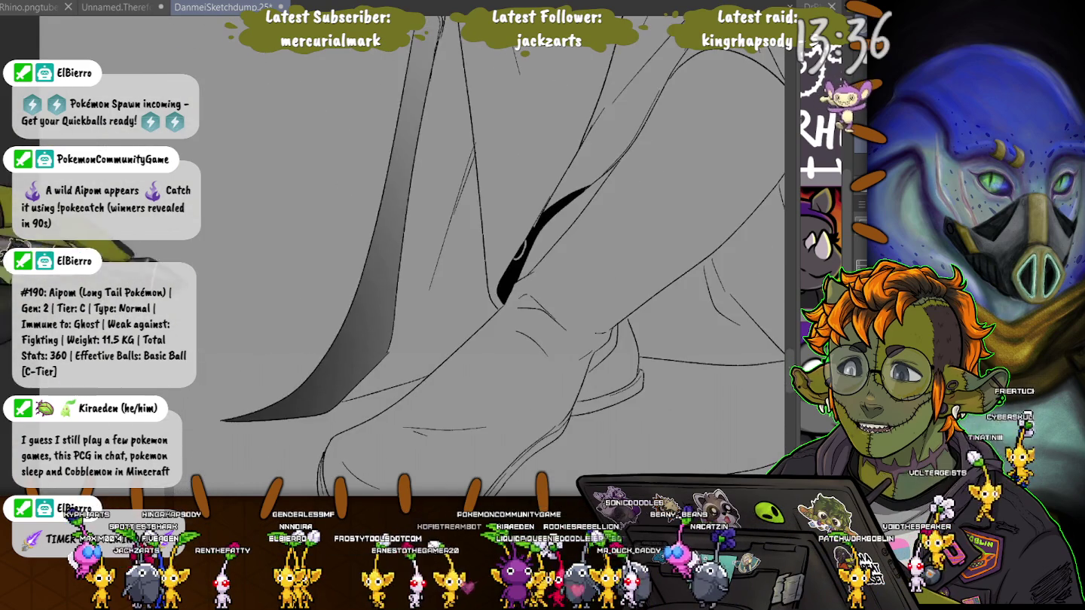
scroll(327, 329, "up", 2)
scroll(327, 328, "up", 2)
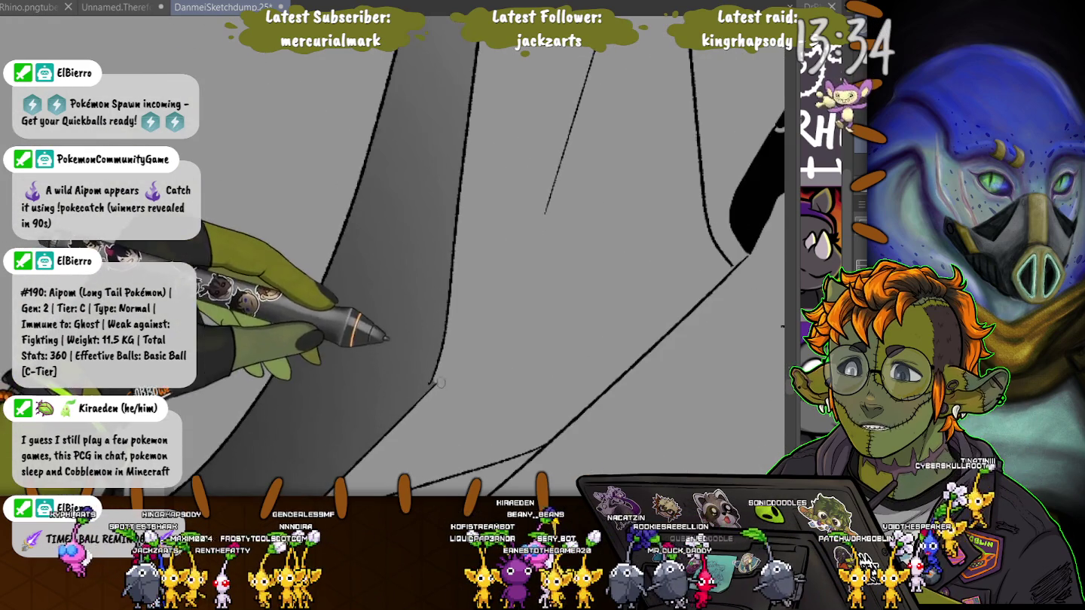
scroll(415, 415, "down", 2)
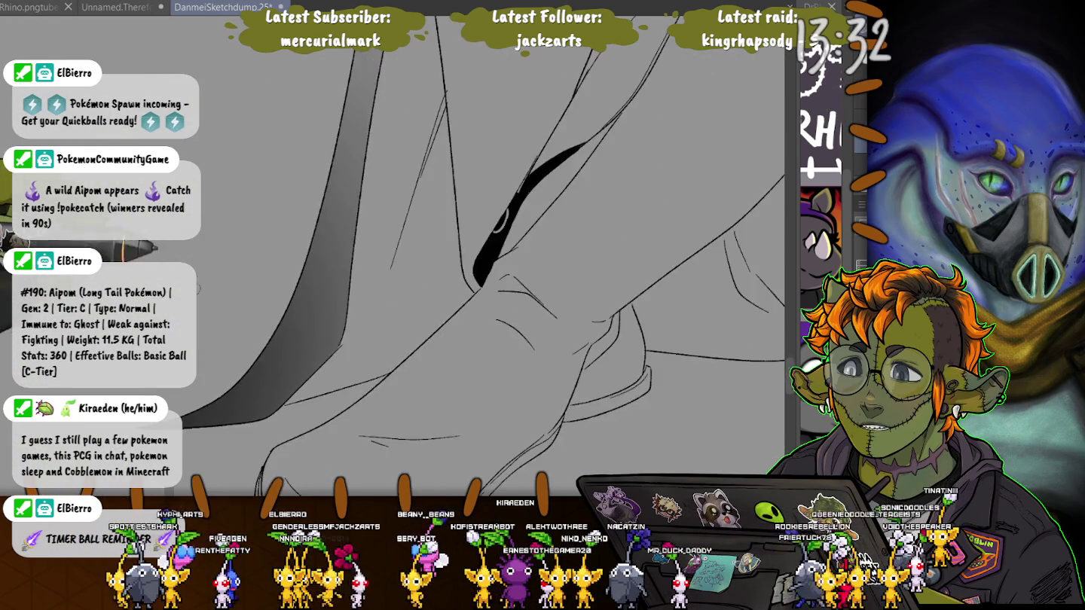
scroll(413, 415, "down", 1)
scroll(414, 415, "down", 1)
scroll(202, 364, "down", 2)
scroll(202, 364, "down", 2)
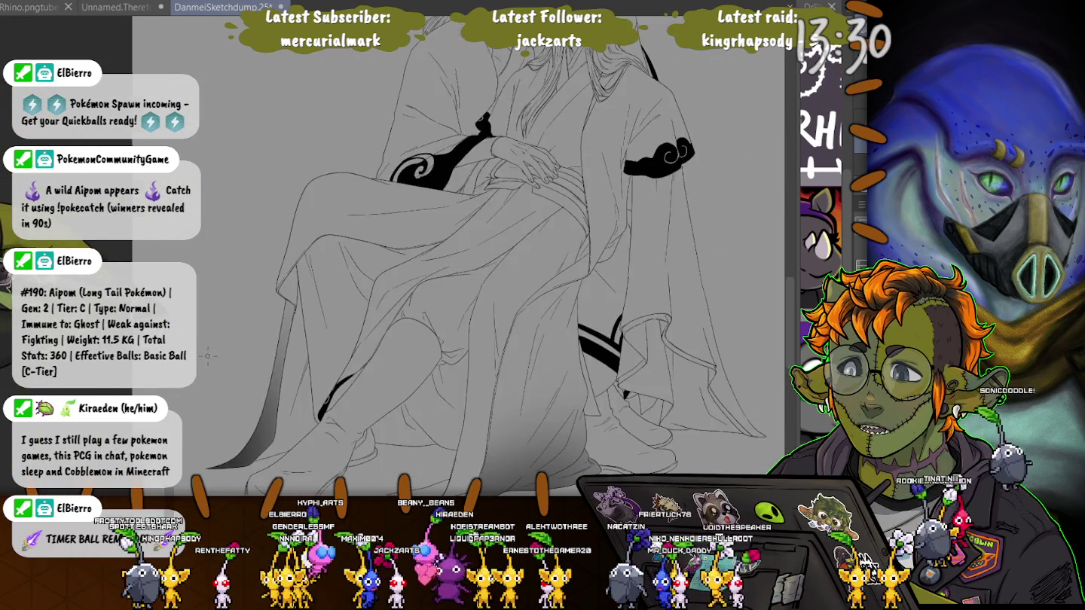
scroll(201, 363, "down", 1)
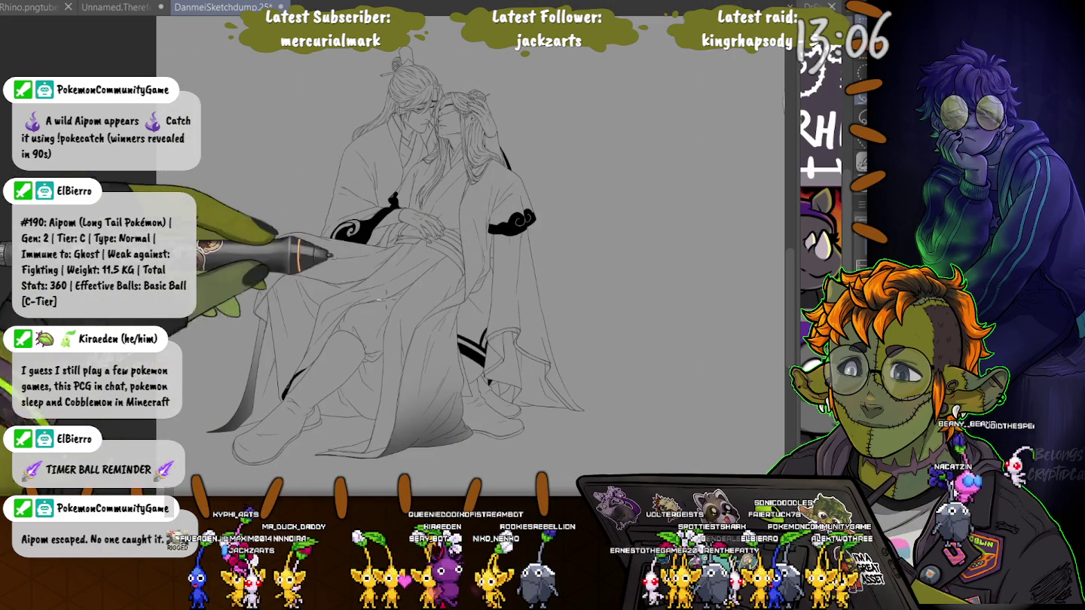
Lasso the lower-robe stripes and sleeve cloud pattern, recolour them light grey, and deselect.
left_click_drag(486, 308, 482, 381)
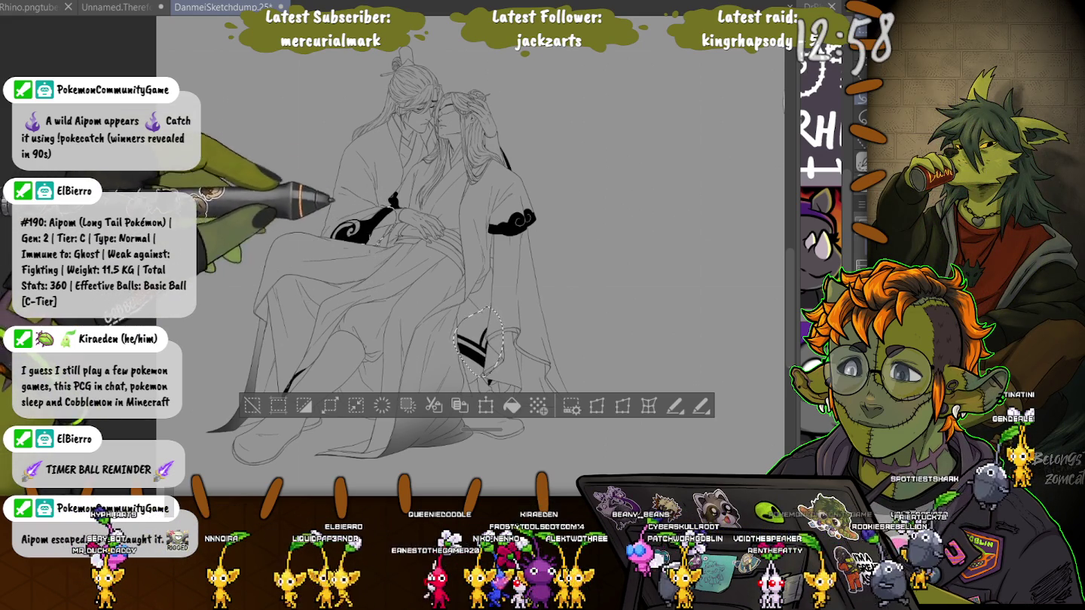
left_click_drag(393, 202, 390, 205)
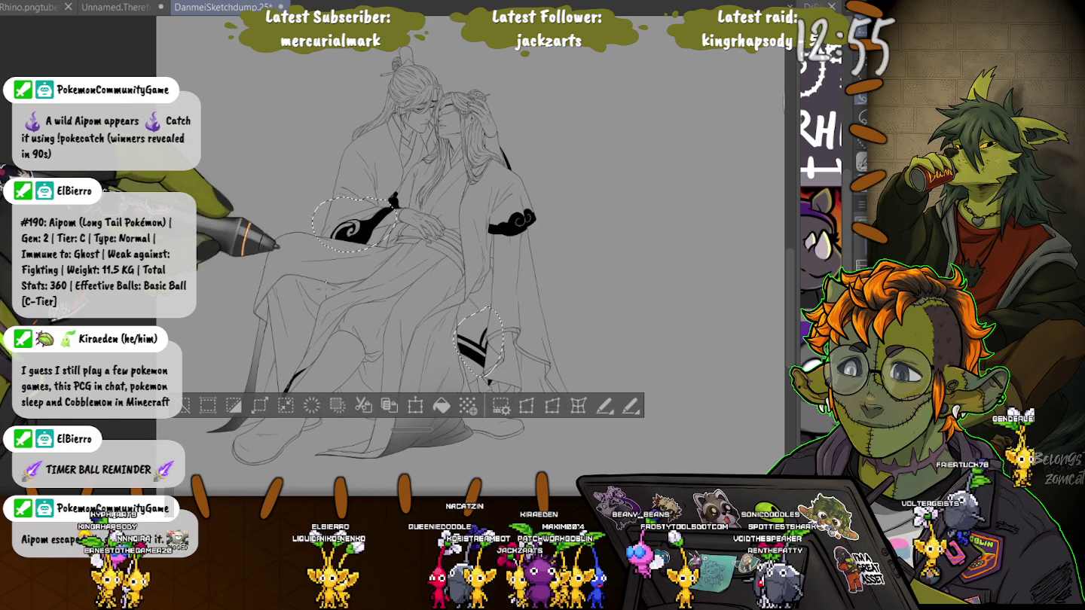
key("Delete")
key("ctrl+d")
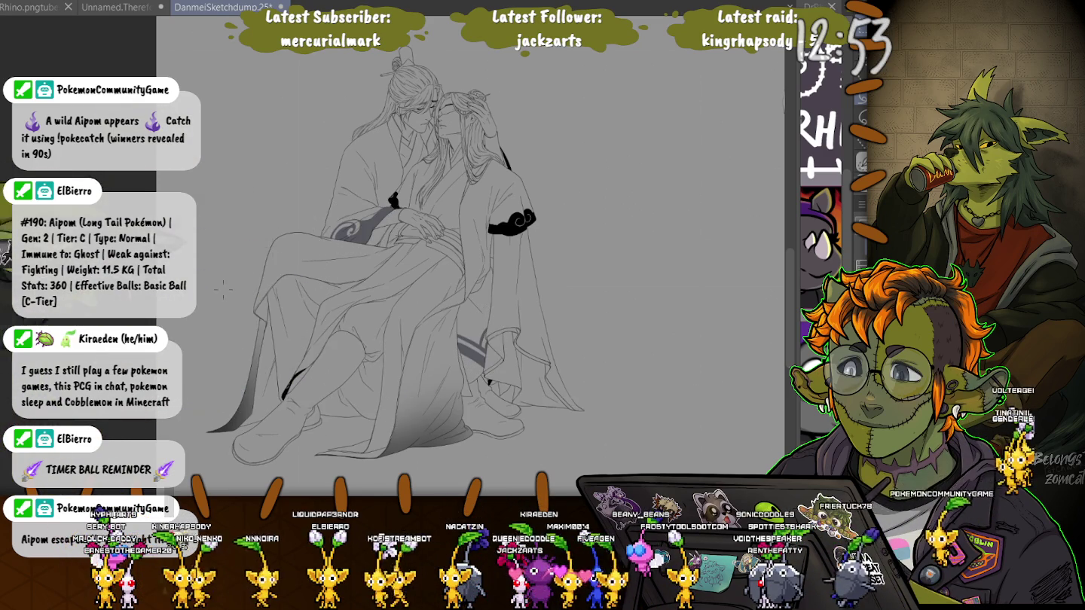
Lasso the area below the black sleeve shape, extend it rightward, then deselect.
scroll(467, 347, "up", 2)
scroll(467, 347, "up", 2)
scroll(466, 347, "up", 1)
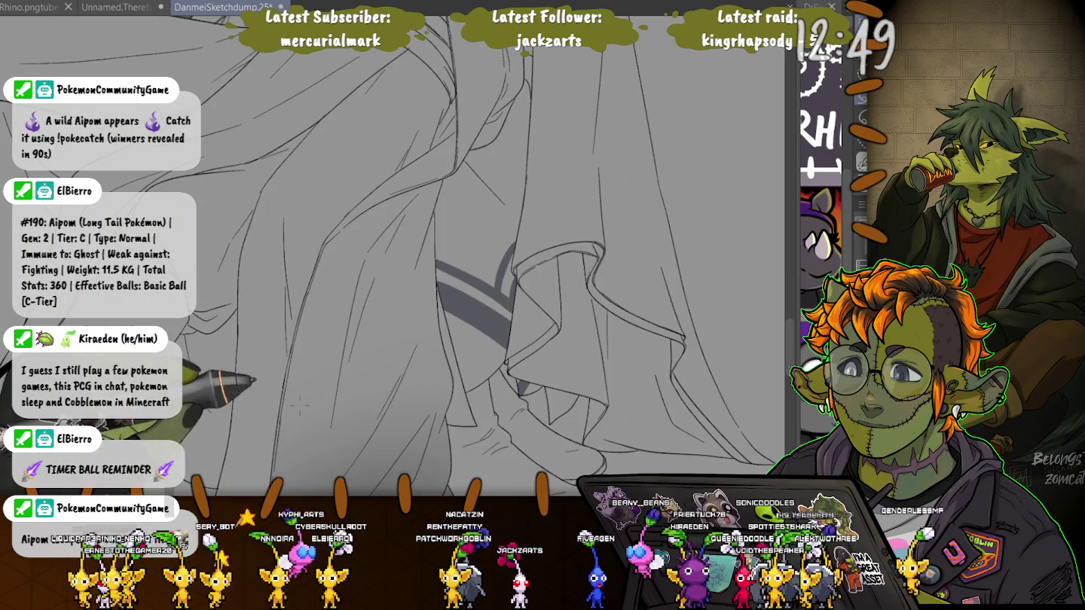
scroll(302, 408, "down", 2)
scroll(494, 307, "up", 1)
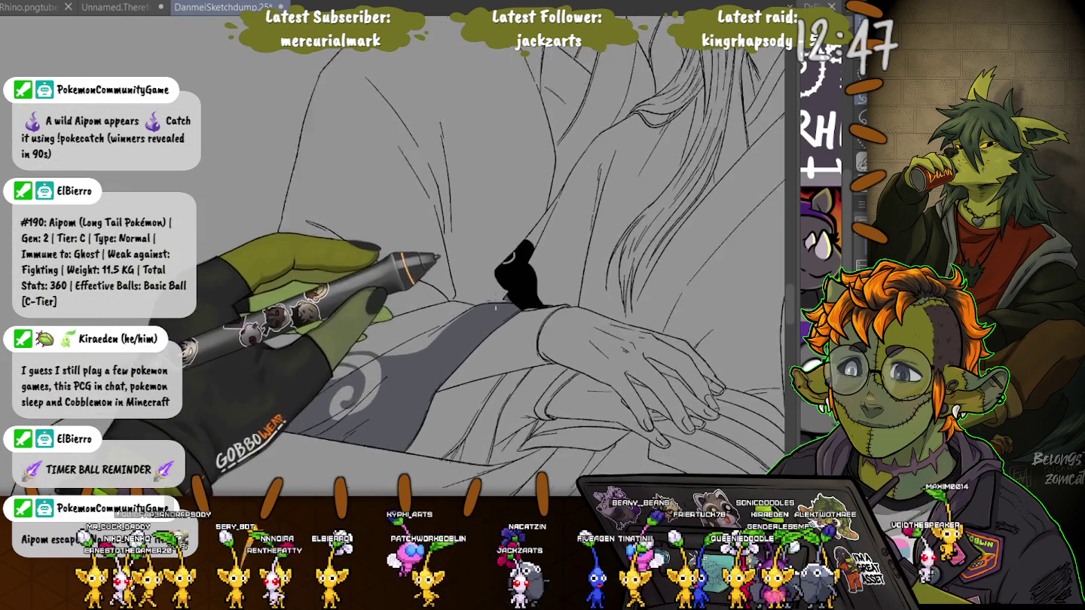
scroll(495, 307, "up", 2)
left_click_drag(527, 329, 587, 321)
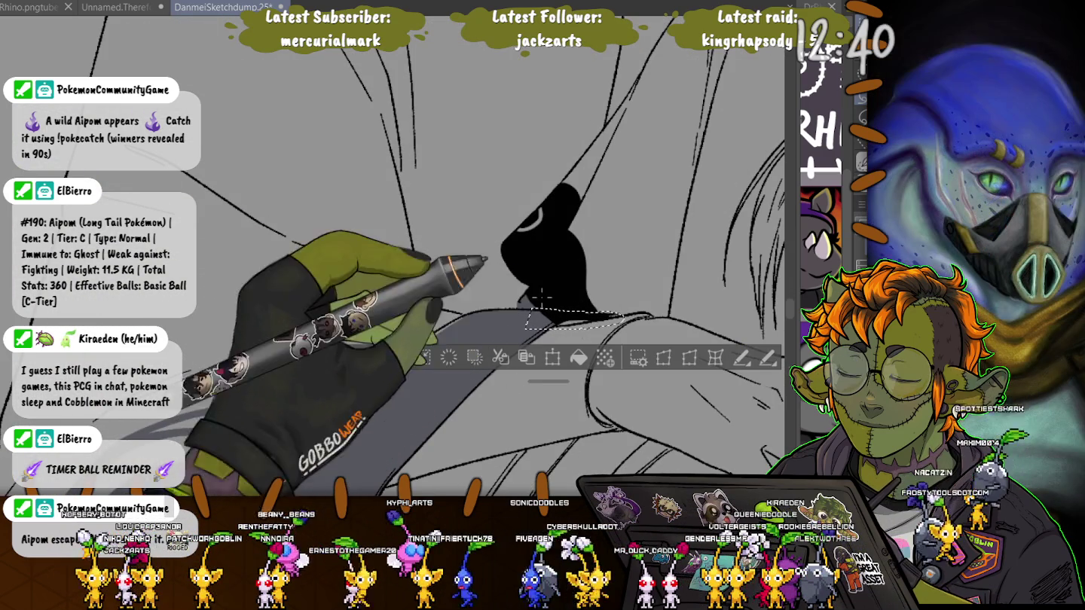
left_click_drag(532, 311, 626, 315)
key("ctrl+d")
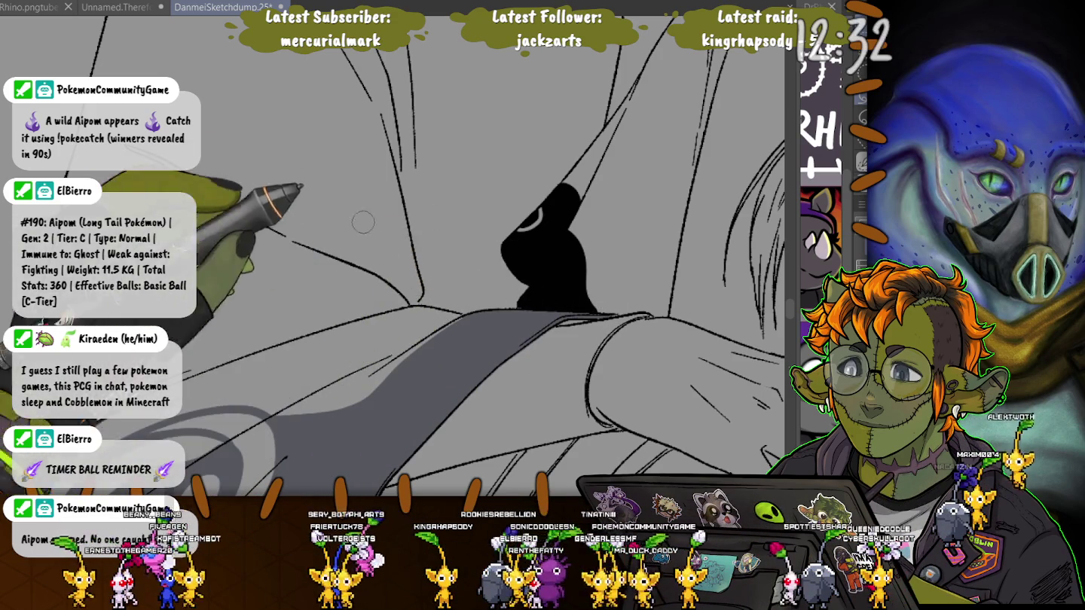
Zoom out and back in to check the sleeve beside the joined hands.
scroll(507, 280, "down", 2)
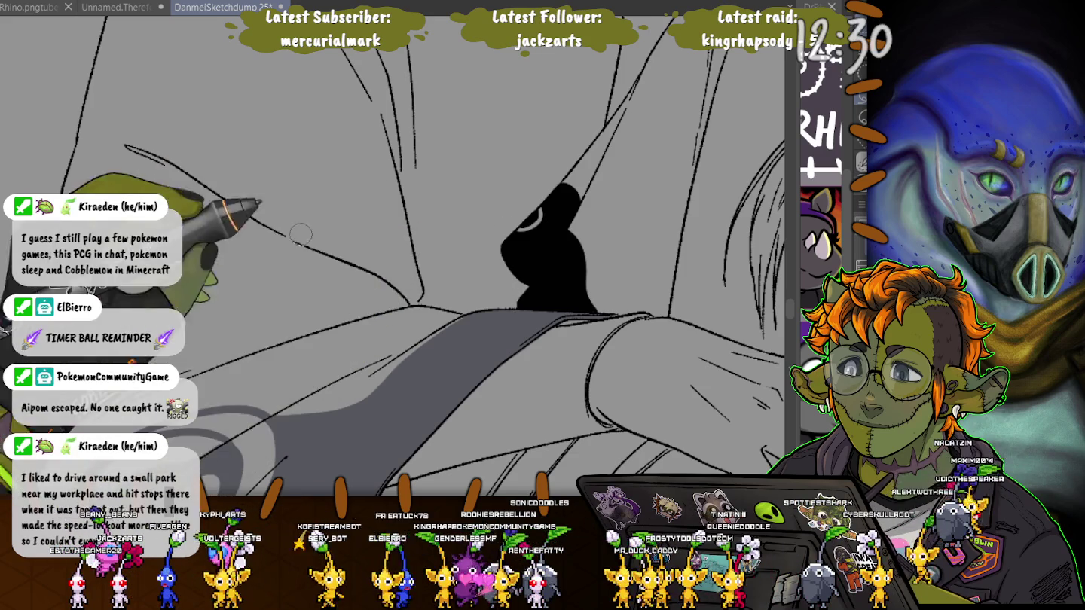
scroll(507, 282, "down", 2)
scroll(506, 281, "down", 2)
scroll(507, 281, "down", 2)
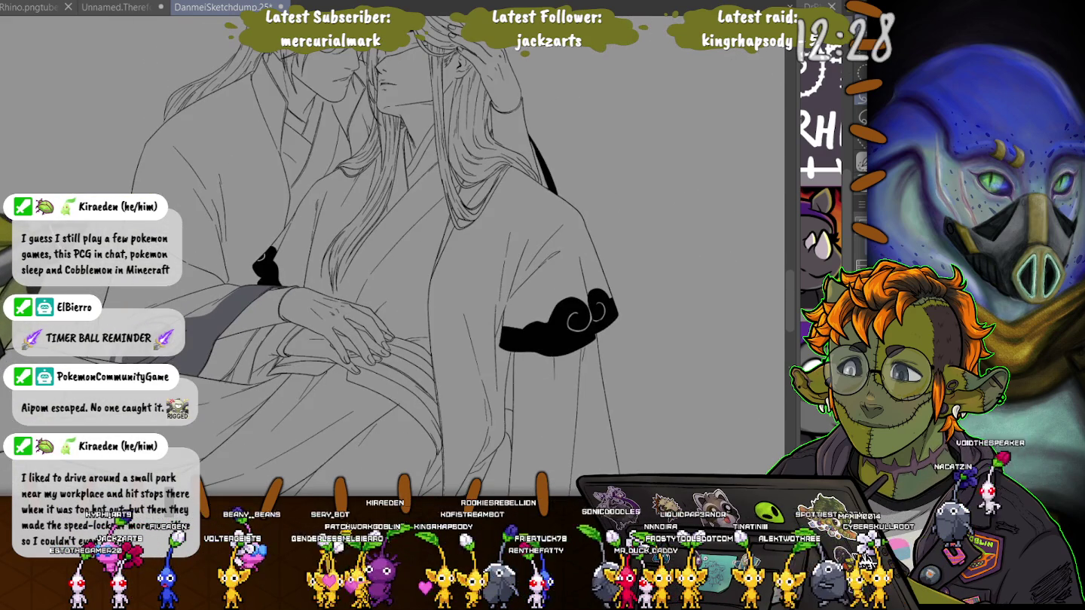
scroll(427, 165, "up", 2)
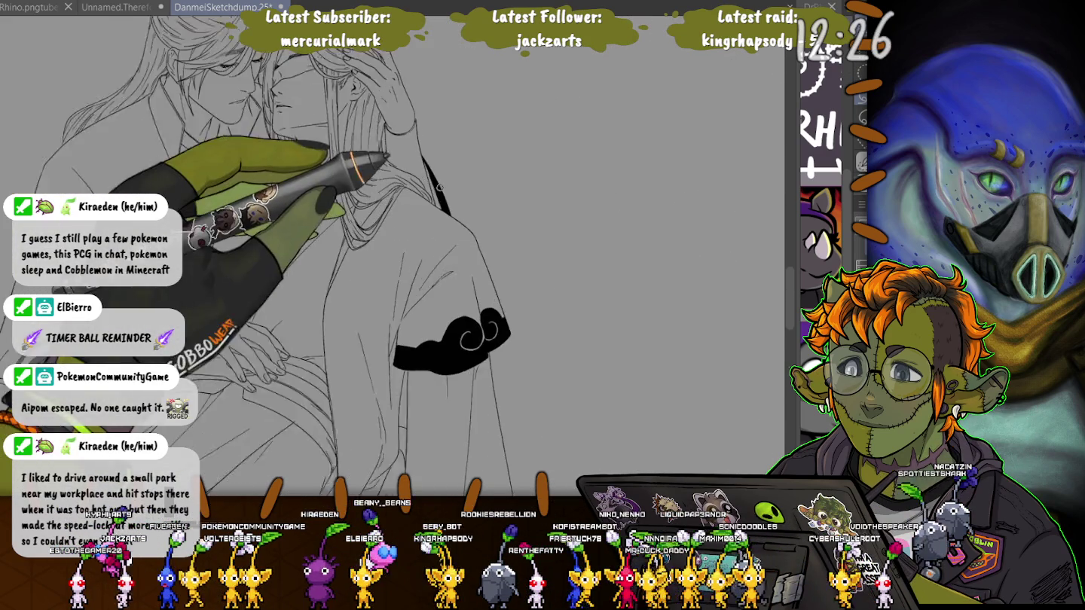
scroll(426, 166, "up", 2)
Select the dark strip beside the hair, then recentre and zoom in on both faces.
left_click_drag(404, 138, 406, 143)
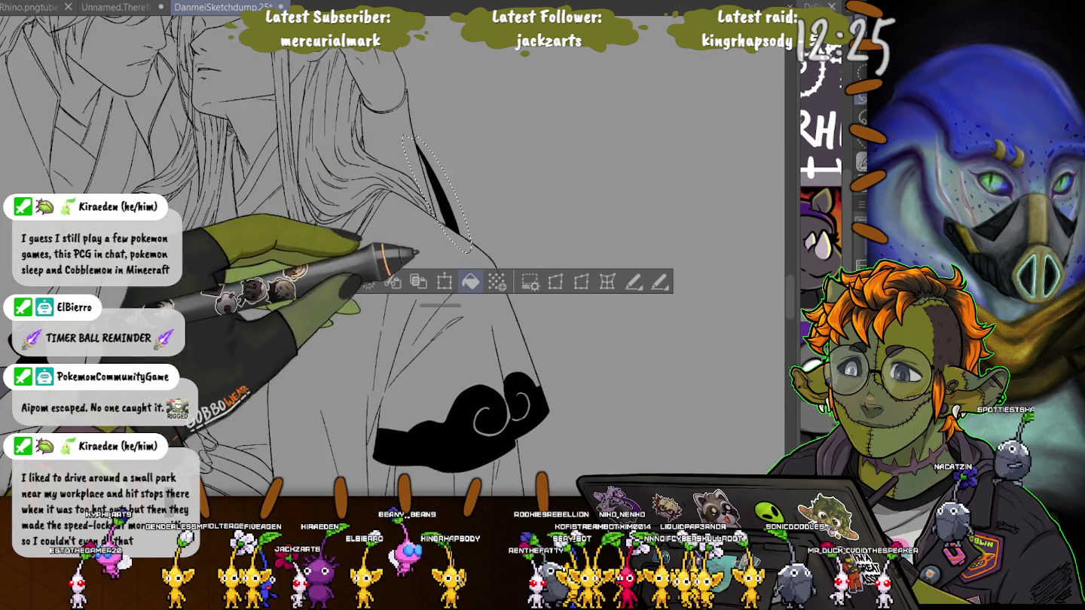
scroll(399, 257, "down", 2)
scroll(399, 255, "down", 2)
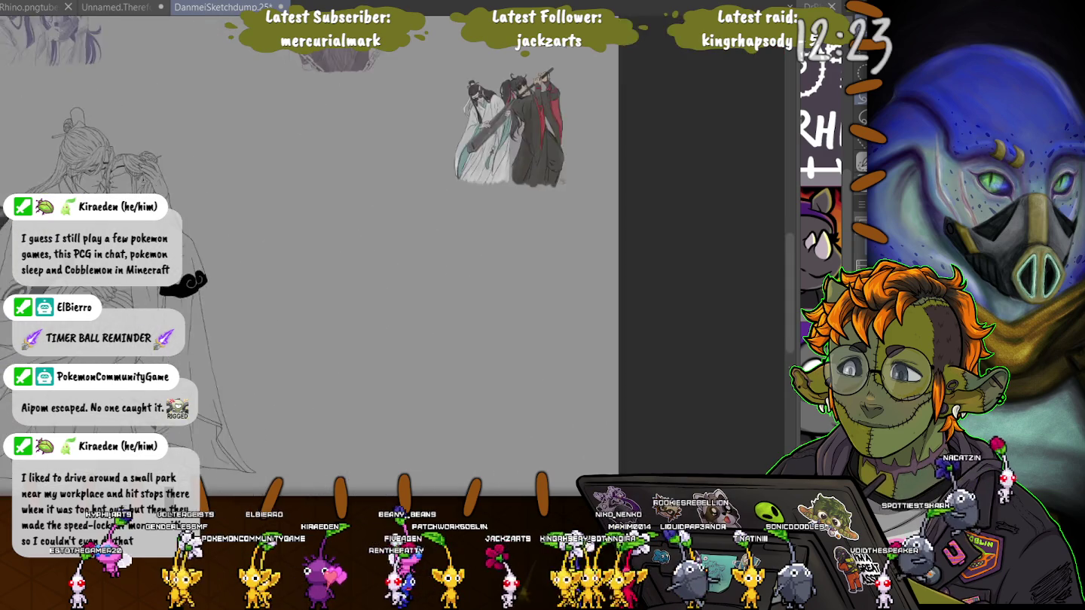
scroll(399, 255, "down", 2)
left_click_drag(219, 281, 261, 286)
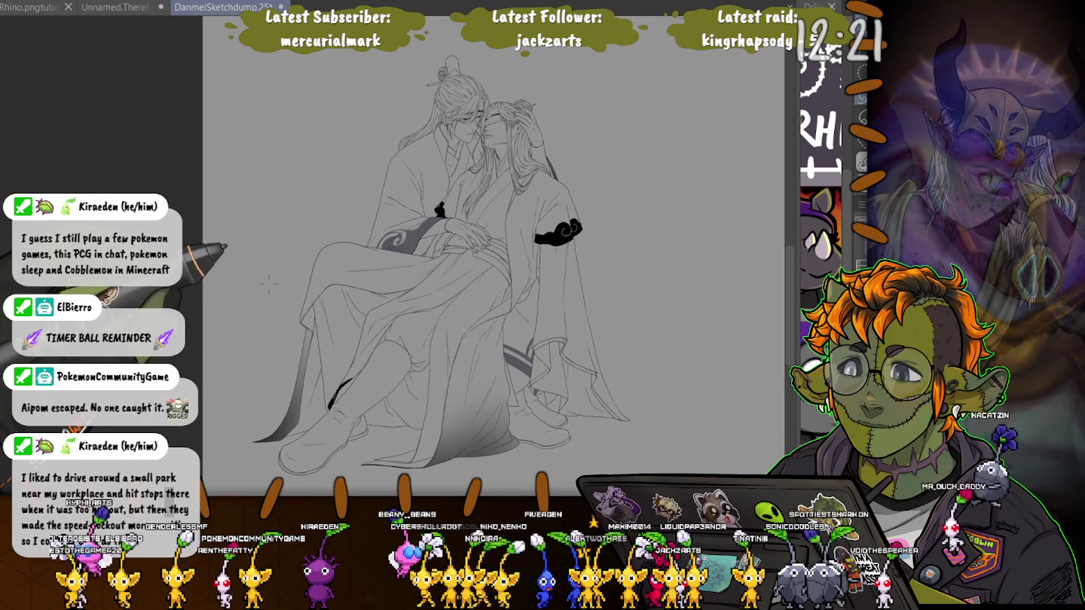
scroll(482, 128, "up", 1)
scroll(482, 128, "up", 1)
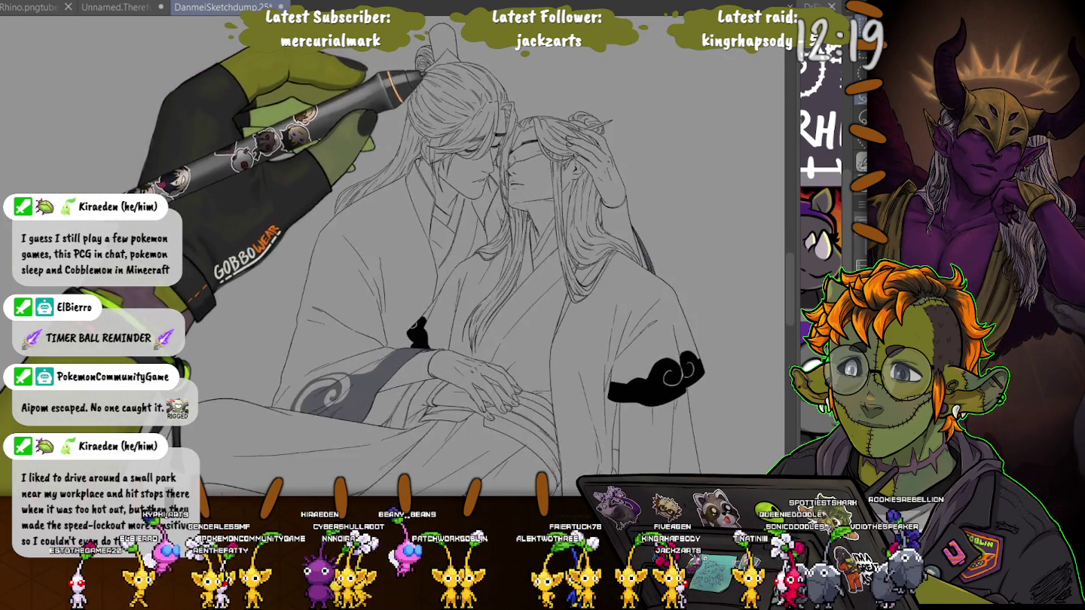
scroll(482, 128, "up", 2)
scroll(482, 128, "up", 1)
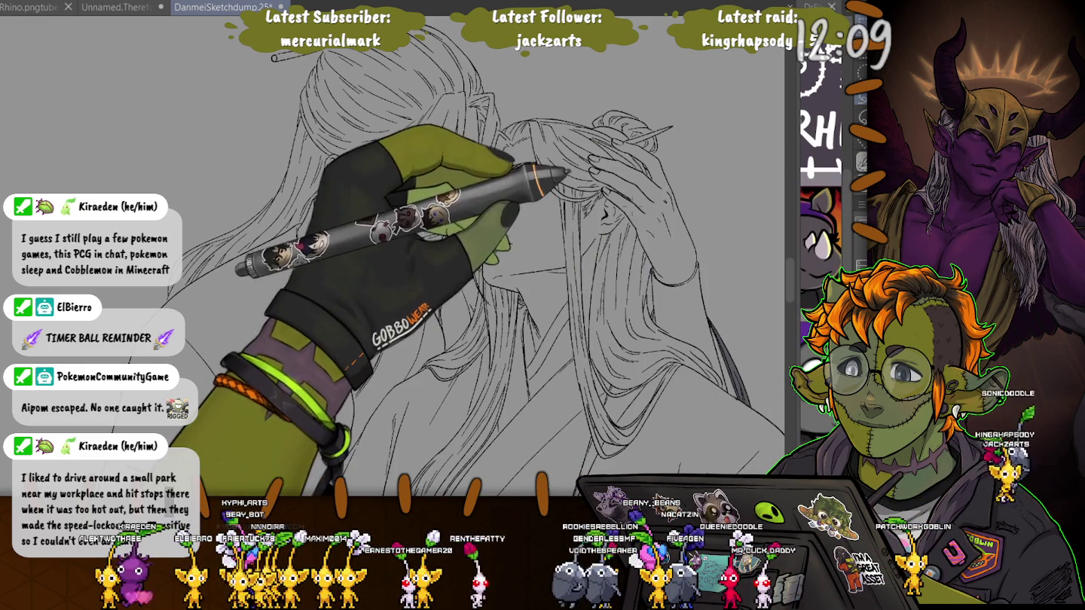
scroll(452, 227, "up", 3)
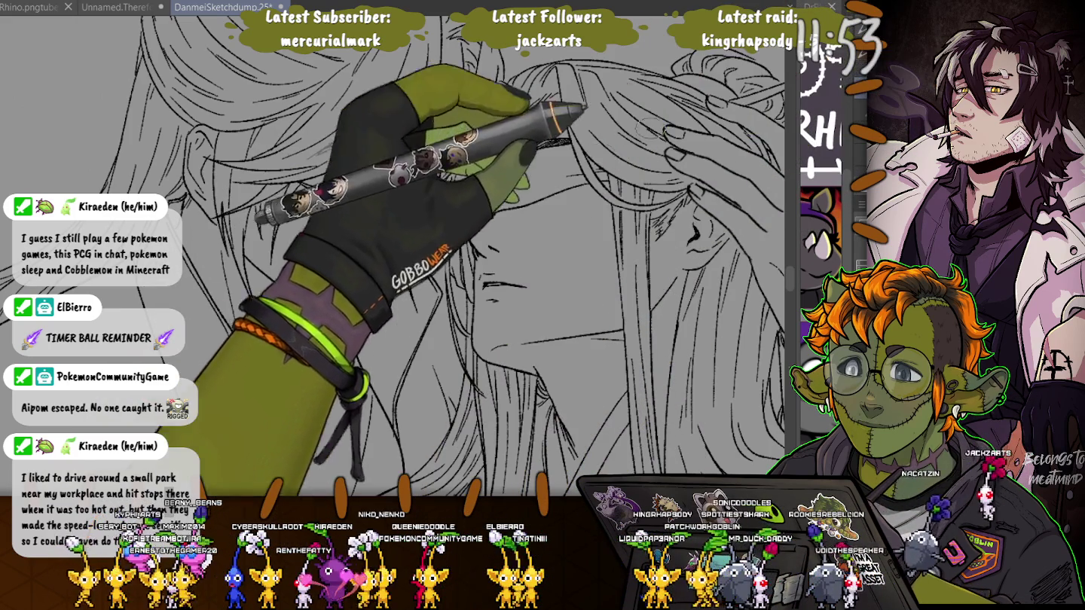
Paint a dark smudge and a tapered black lash line over the right figure's eye.
left_click_drag(531, 176, 556, 171)
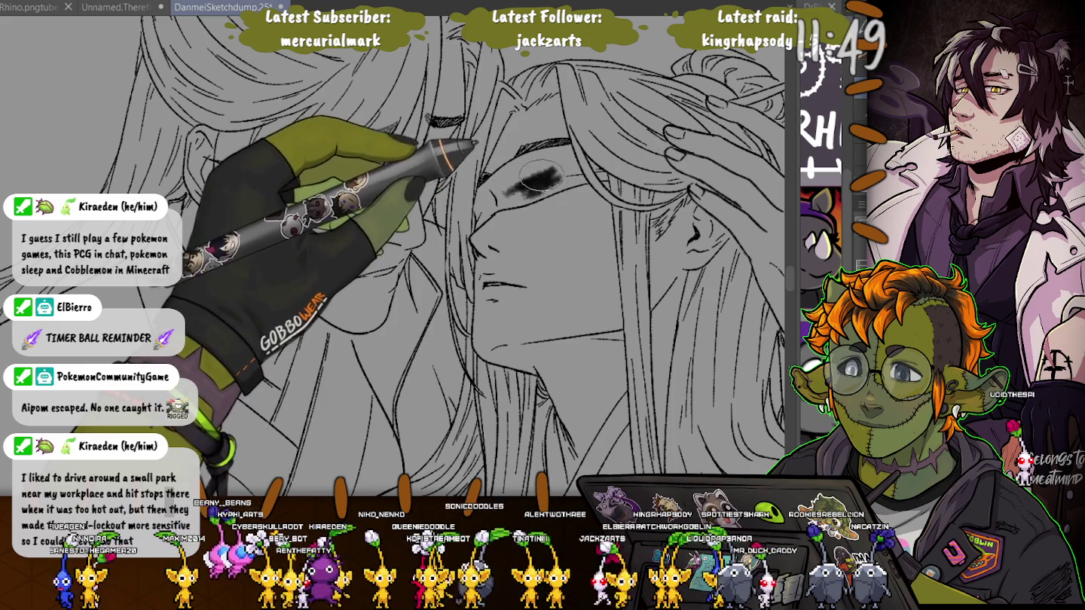
left_click_drag(505, 190, 566, 174)
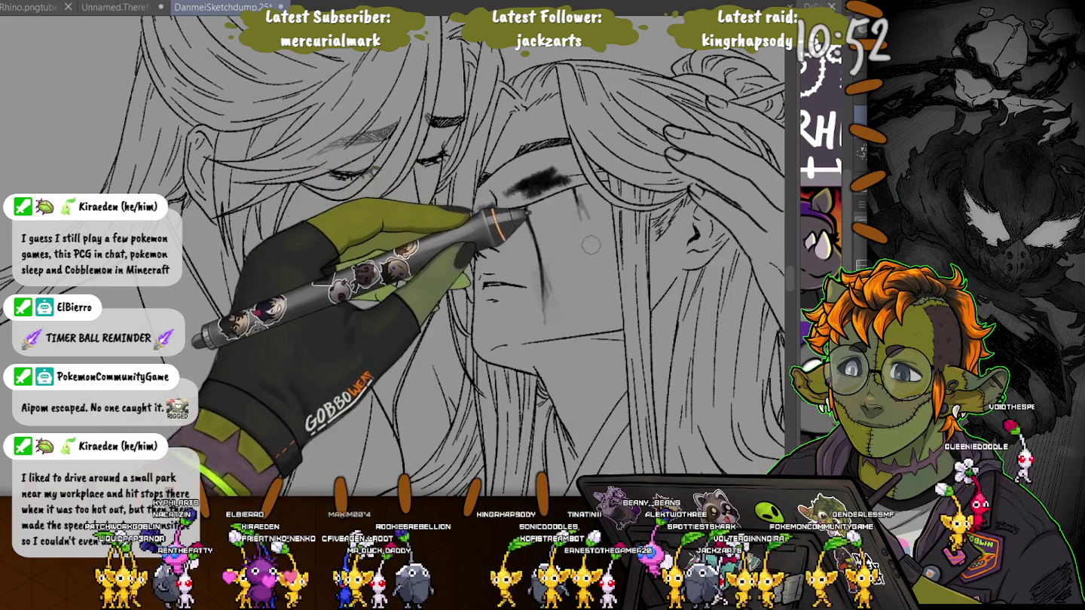
Flip the canvas, add a black eyebrow stroke and a longer grey tear streak down the cheek.
key("h")
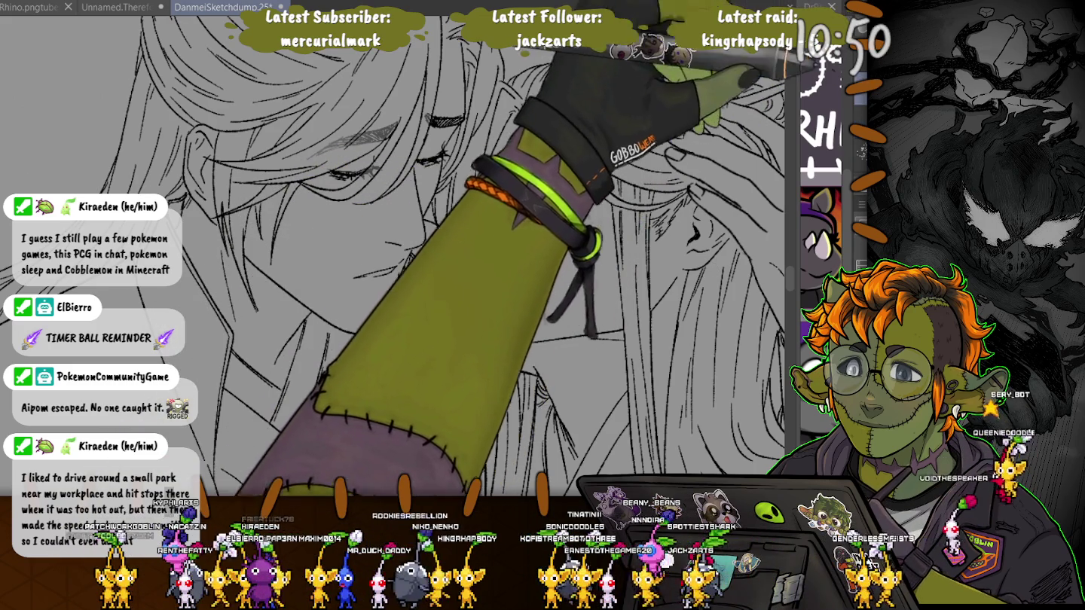
left_click_drag(516, 186, 573, 178)
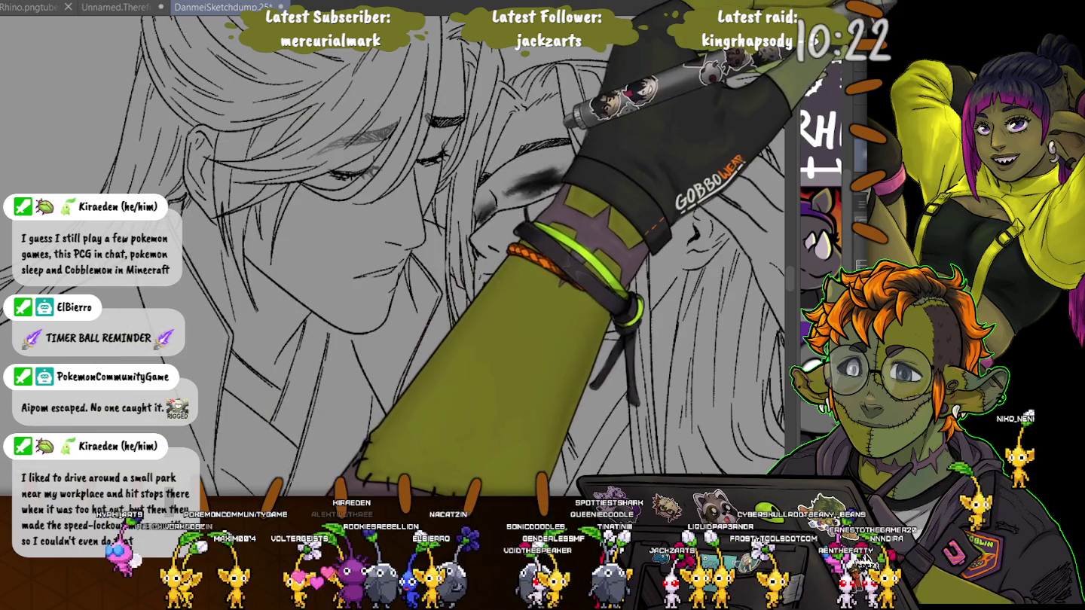
left_click_drag(537, 211, 543, 321)
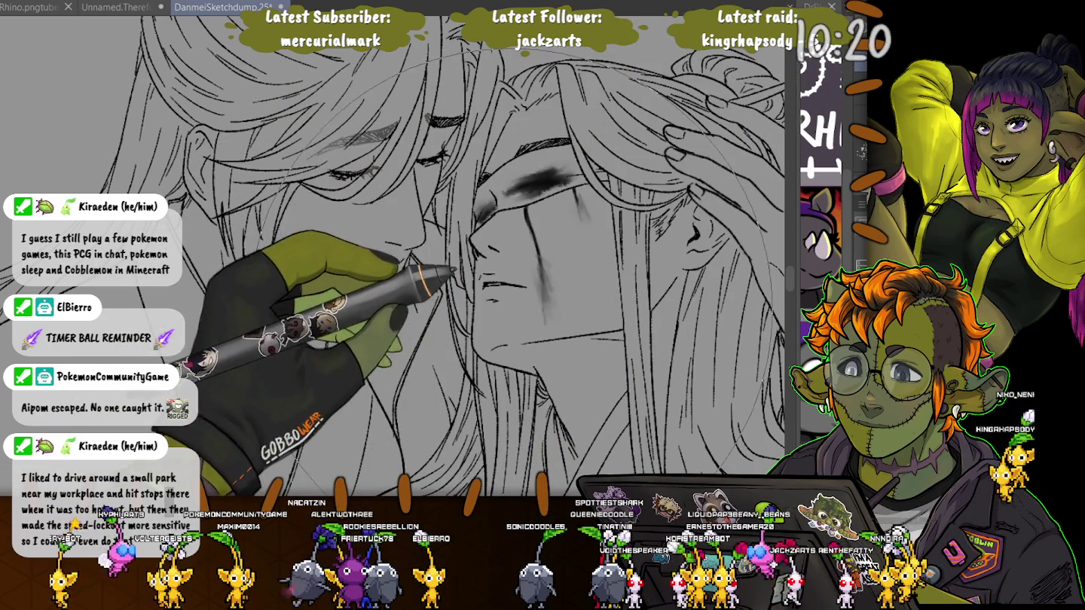
key("bracketleft")
key("bracketleft")
key("bracketleft")
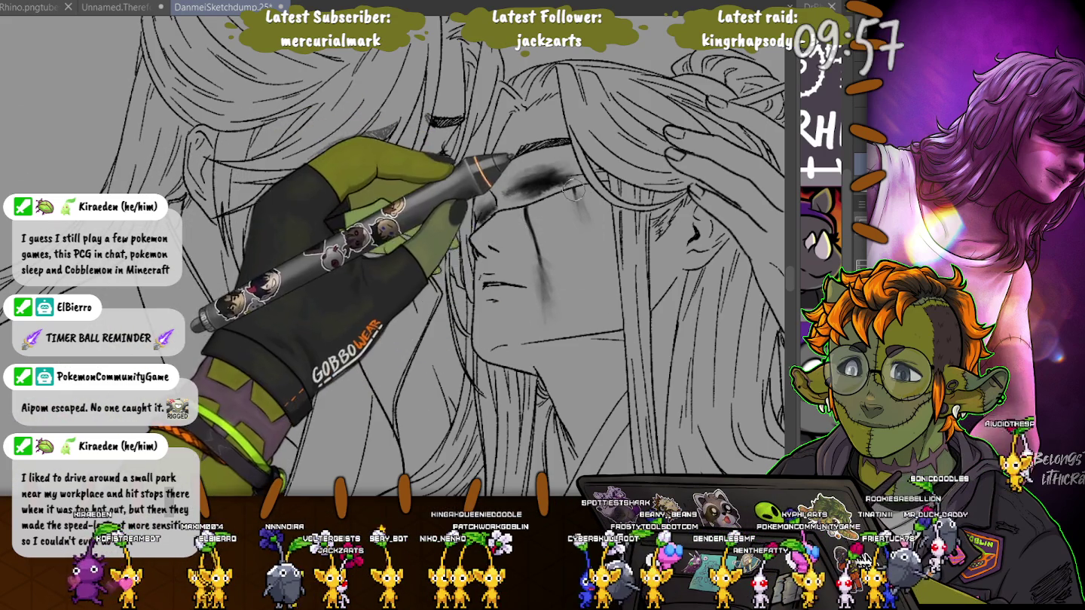
key("ctrl+minus")
key("ctrl+minus")
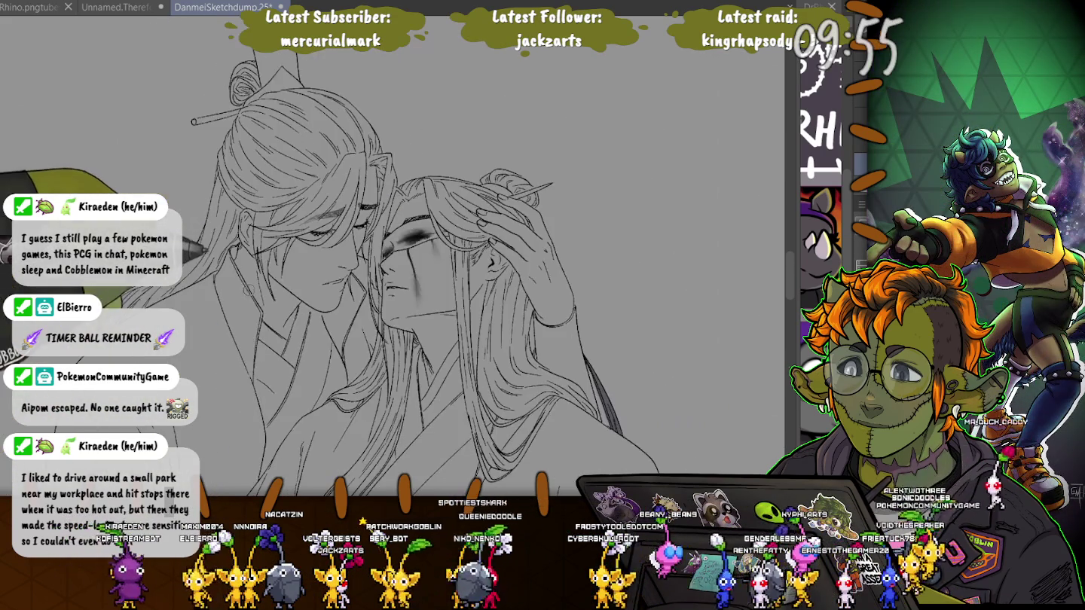
Zoom in and paint darker soft-brush shading across the right figure's eyes.
key("ctrl+plus")
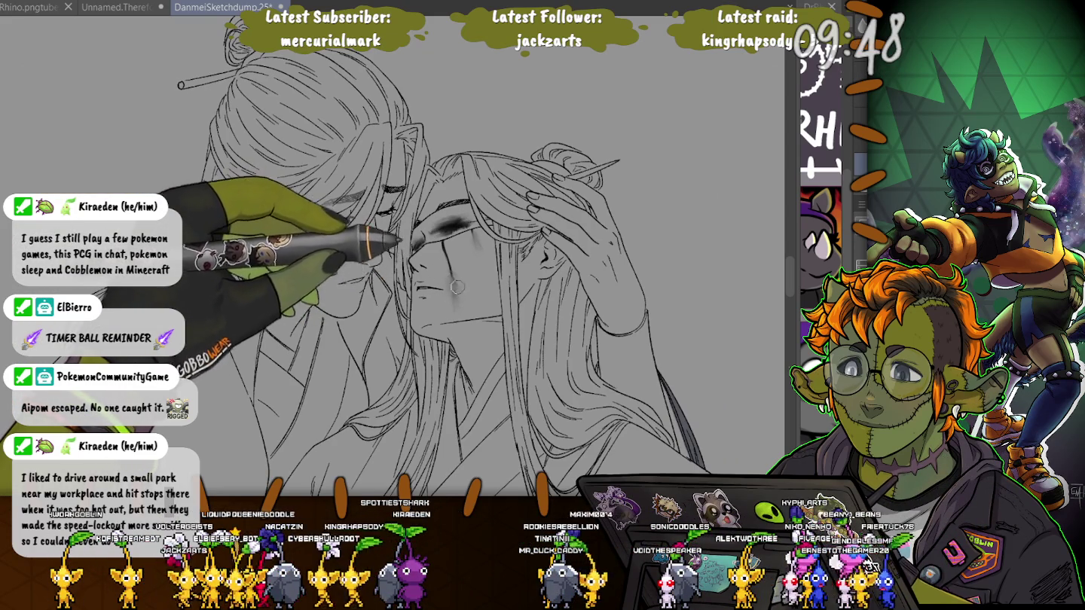
scroll(448, 275, "up", 2)
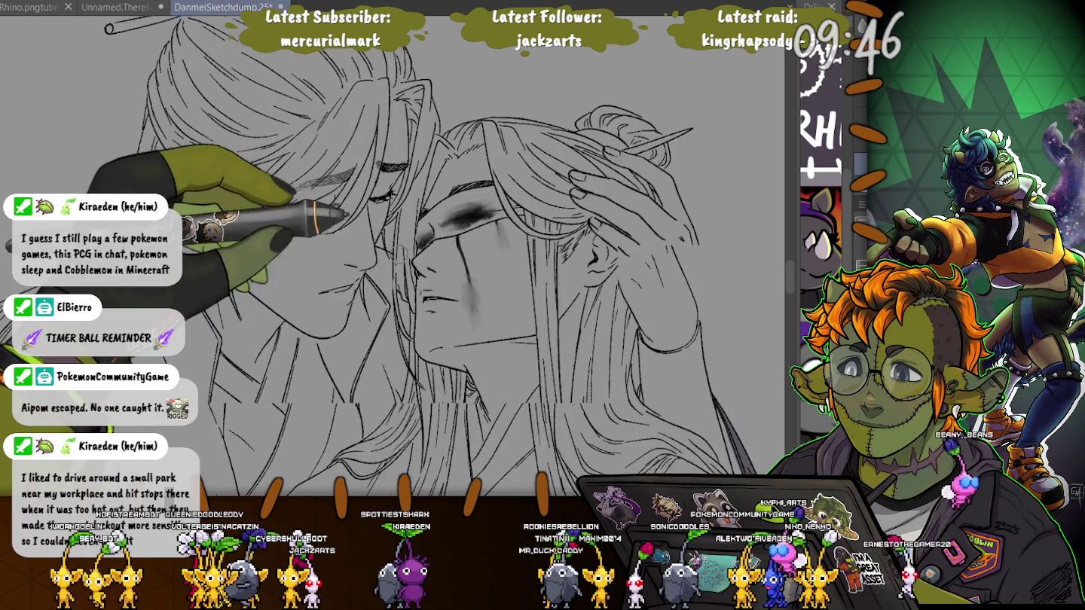
scroll(449, 316, "up", 2)
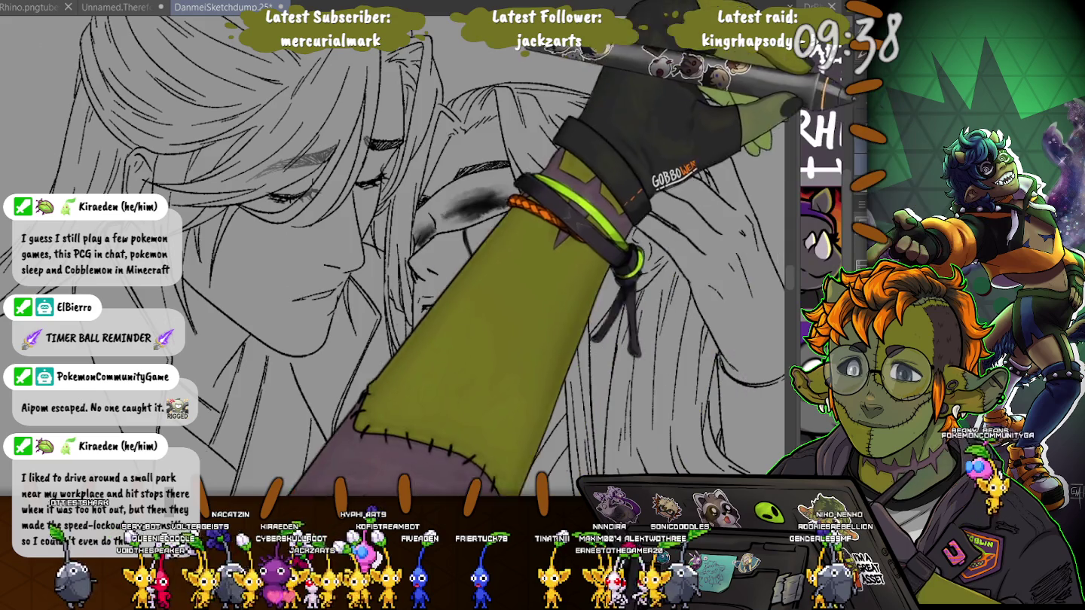
left_click_drag(518, 201, 441, 202)
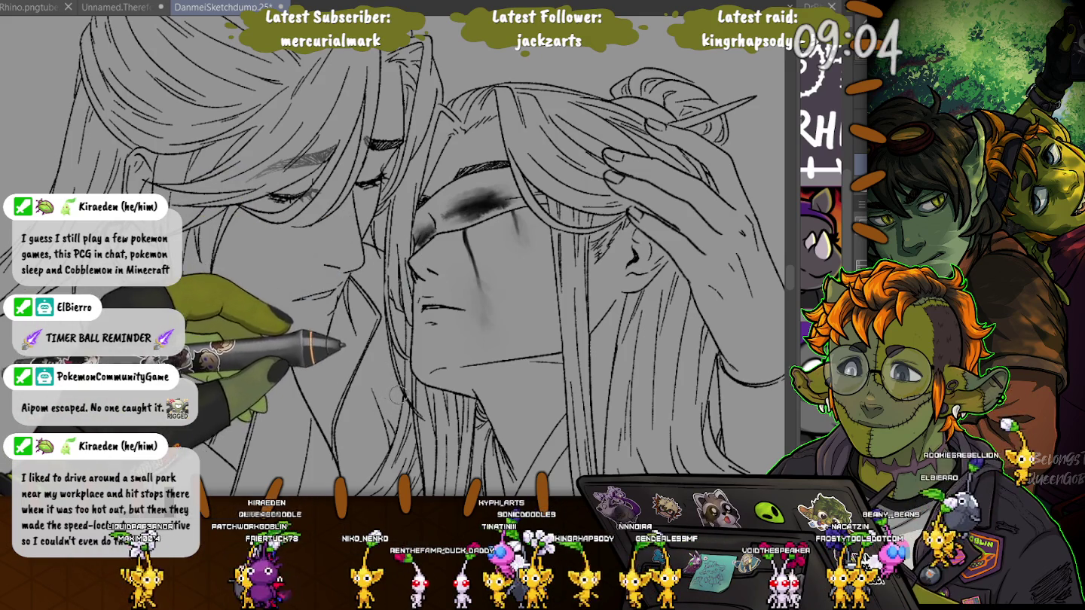
key("ctrl+minus")
key("ctrl+minus")
key("ctrl+minus")
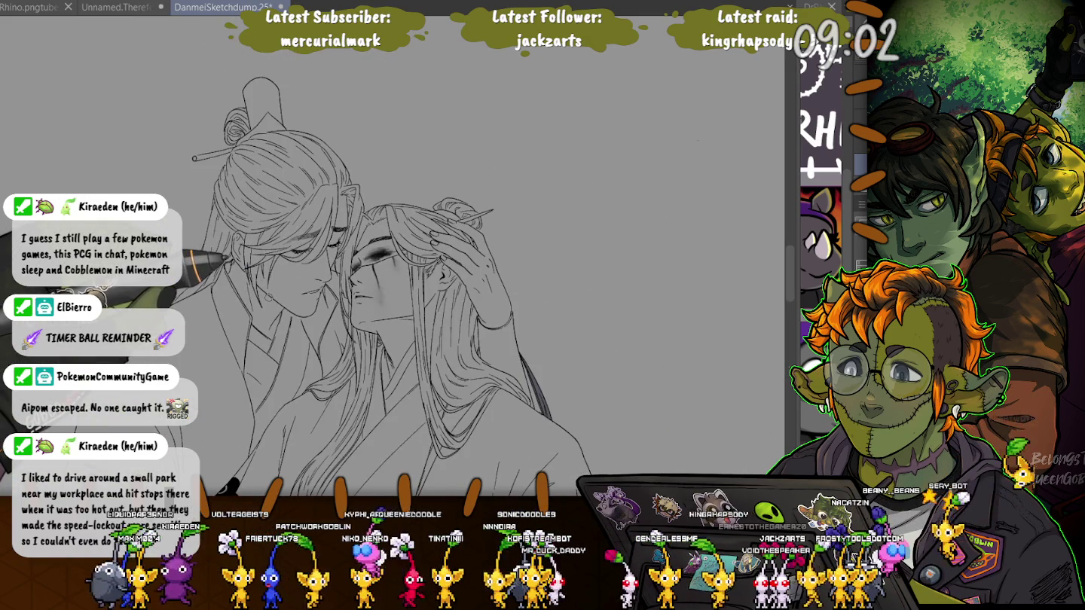
Erase the old dark streak below the eye and shade the eye with dark smudging.
key("ctrl+plus")
key("ctrl+plus")
key("ctrl+plus")
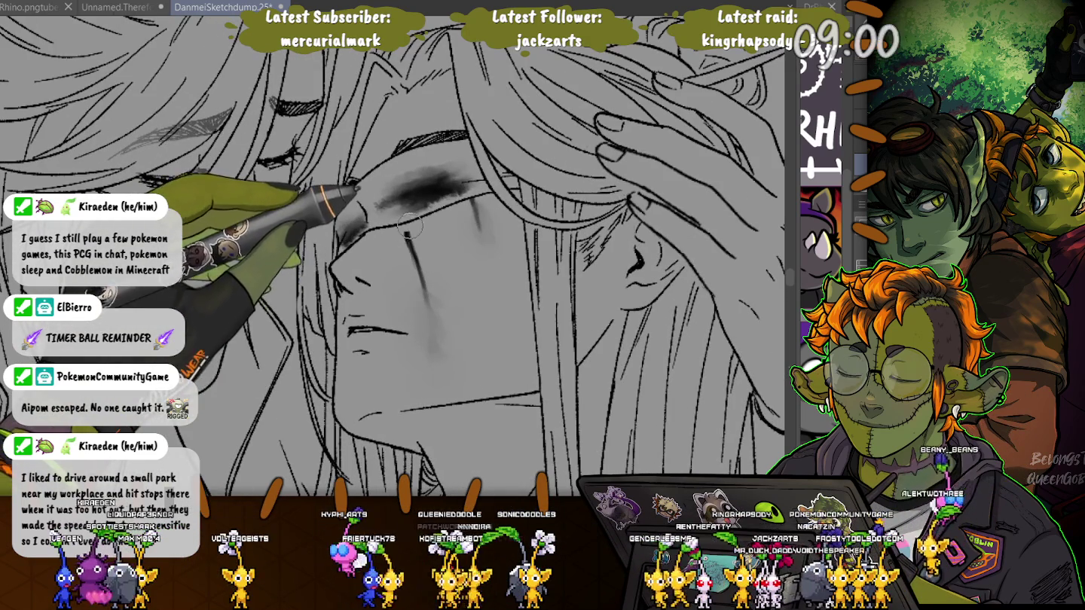
left_click_drag(406, 224, 431, 371)
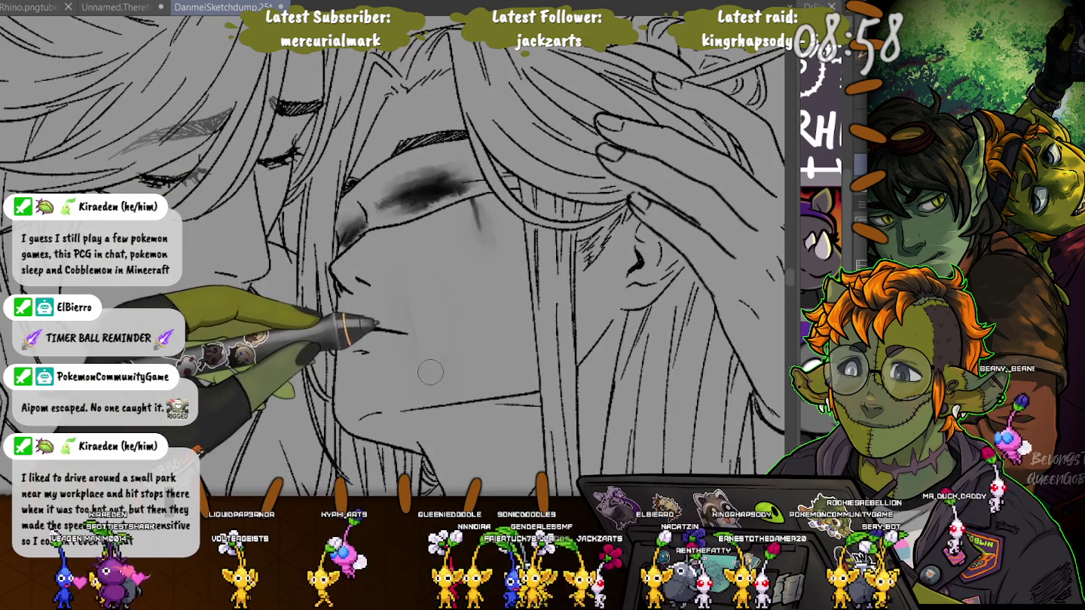
mouse_move(474, 185)
left_mouse_down()
mouse_move(384, 202)
mouse_move(354, 226)
left_mouse_up()
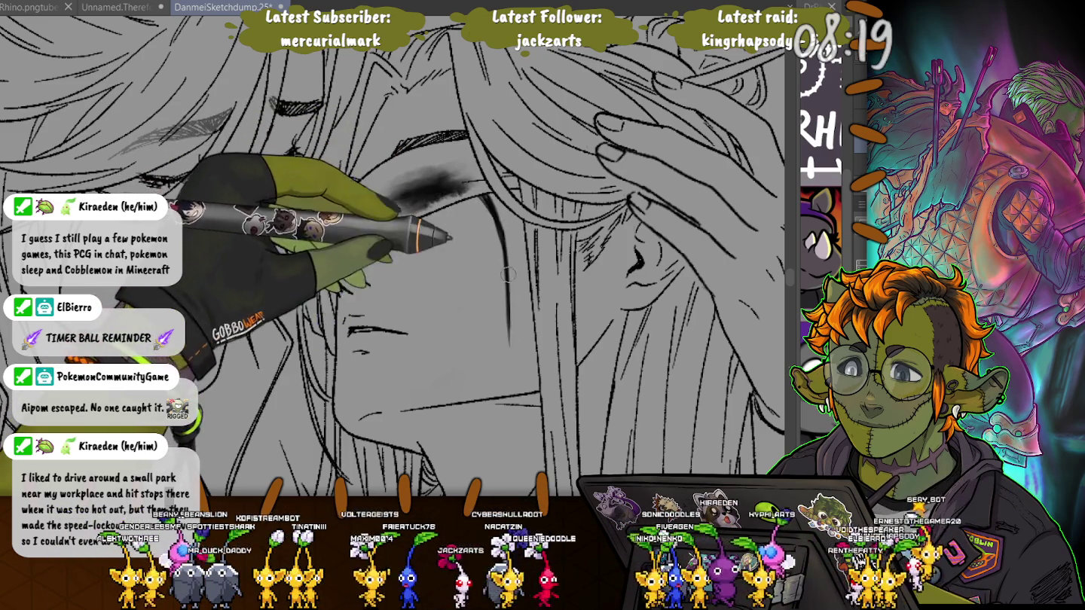
Draw a tear streak from the eye toward the chin, redoing the chin stroke darker.
mouse_move(503, 232)
left_mouse_down()
mouse_move(506, 384)
mouse_move(495, 424)
left_mouse_up()
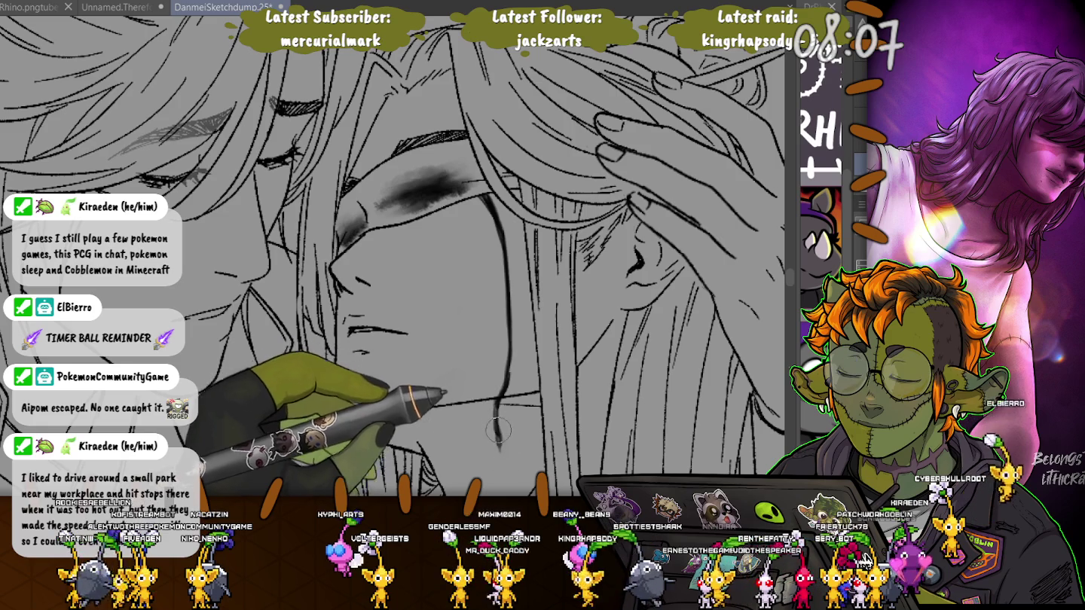
key("ctrl+z")
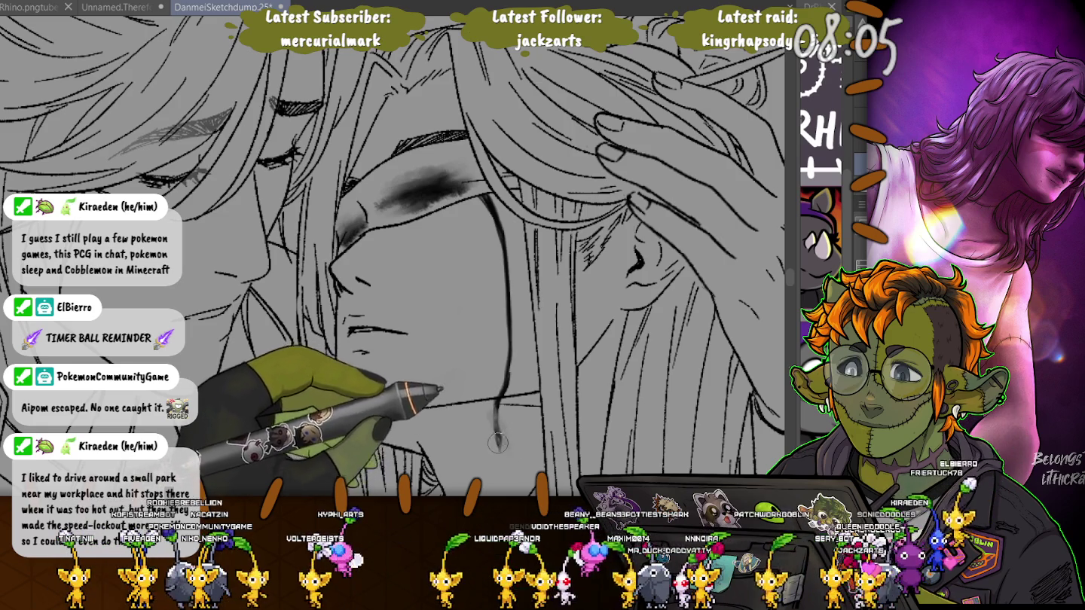
left_click_drag(497, 443, 493, 420)
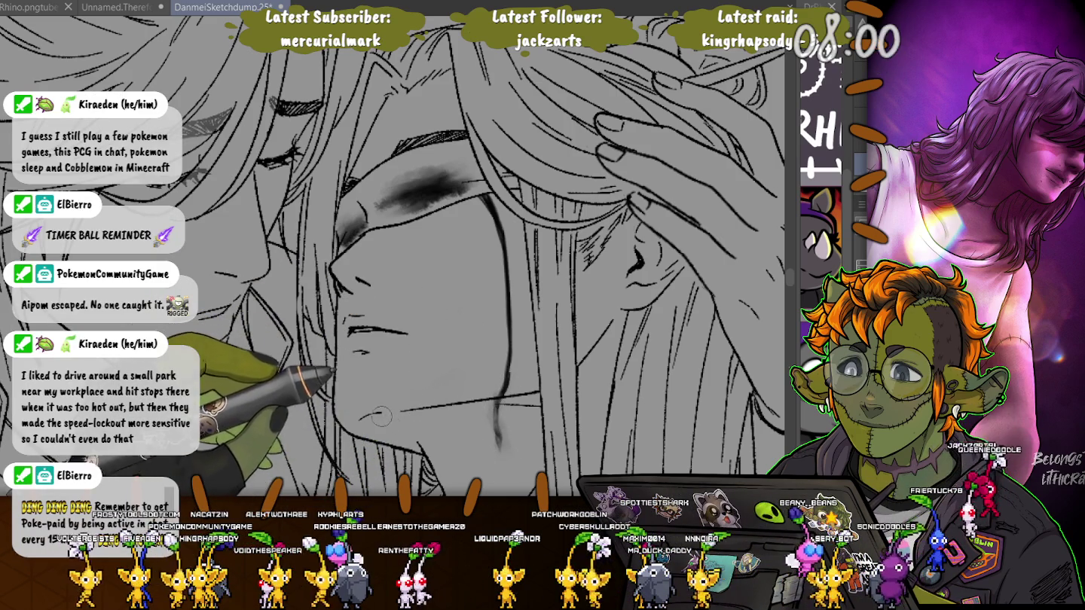
scroll(235, 219, "down", 2)
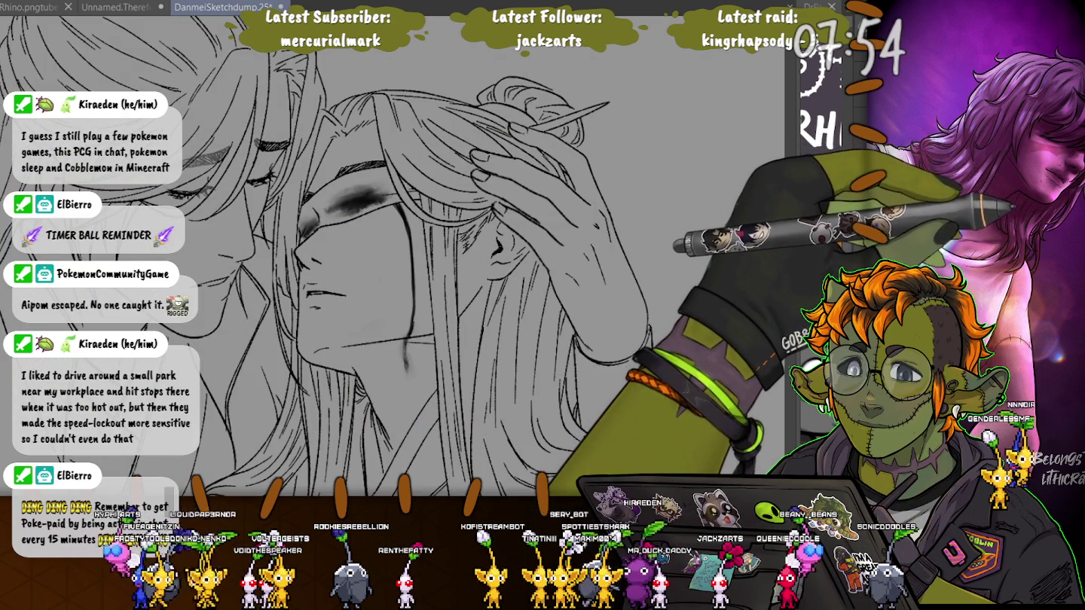
scroll(333, 237, "up", 2)
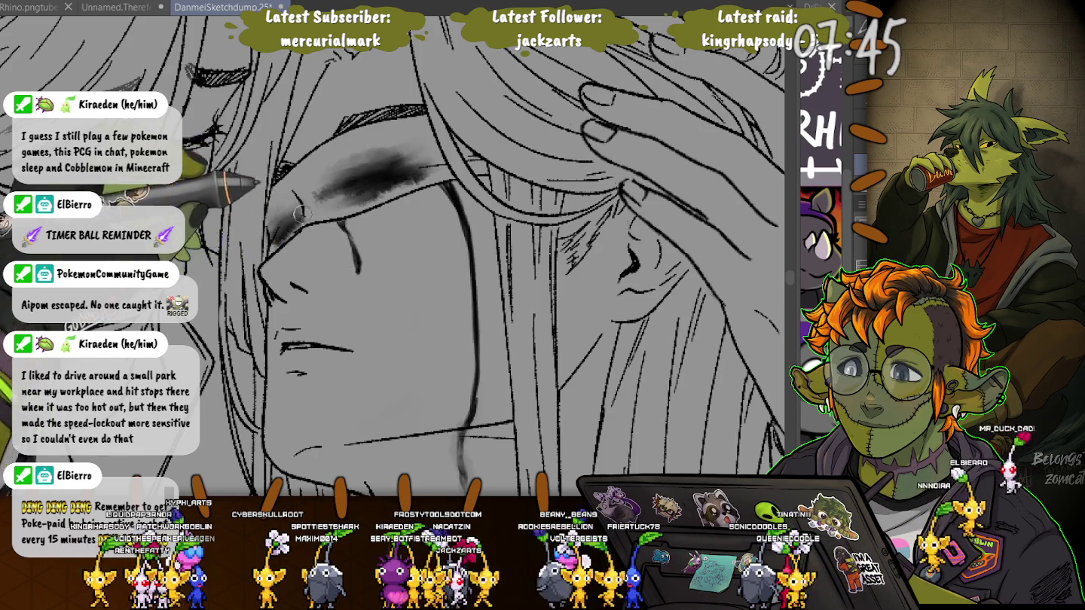
scroll(301, 214, "down", 2)
scroll(256, 151, "down", 1)
scroll(211, 98, "down", 1)
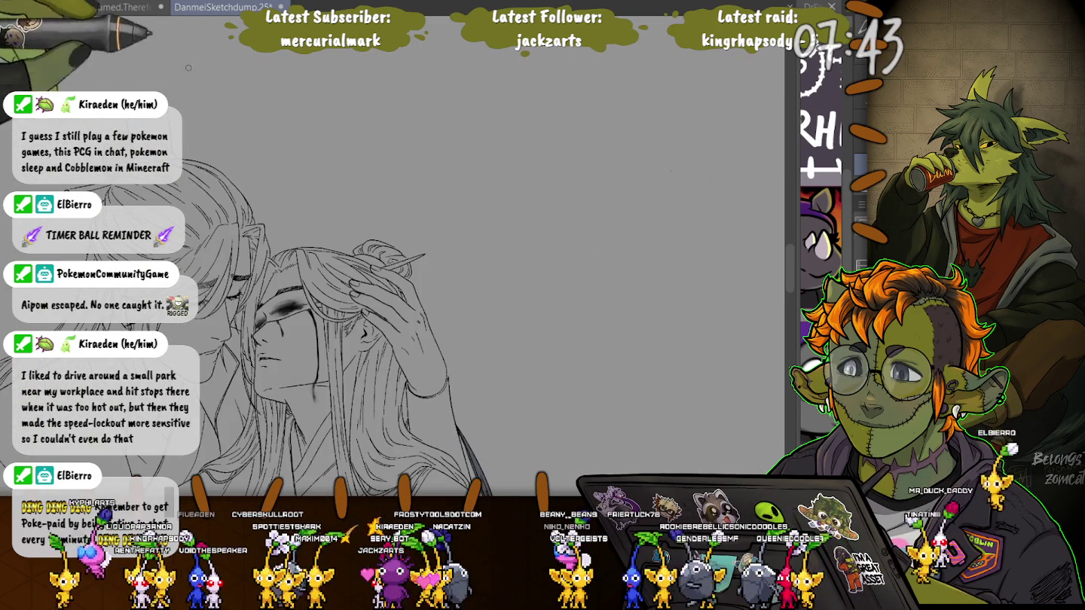
Enlarge the two-figure drawing and zoom in on the right figure's face.
left_click_drag(188, 67, 324, 31)
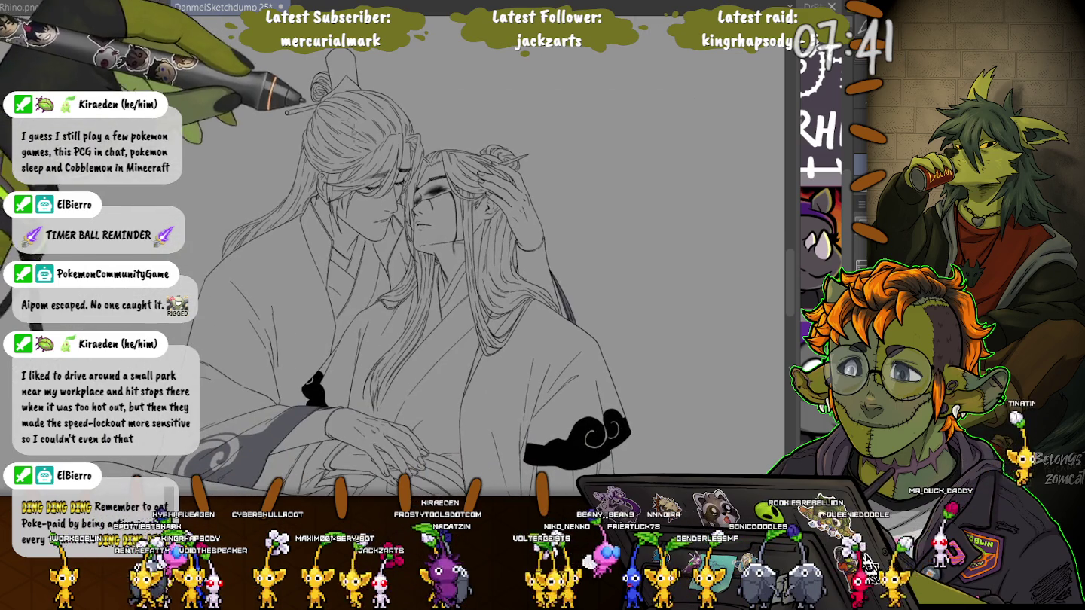
scroll(369, 269, "up", 2)
scroll(369, 269, "up", 3)
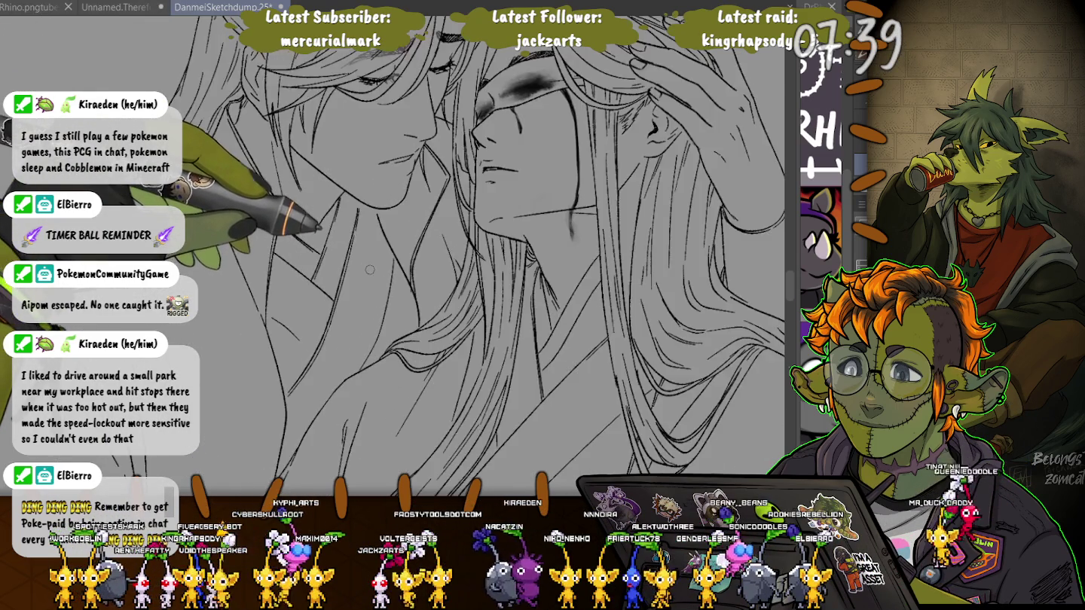
scroll(369, 269, "up", 2)
scroll(452, 286, "up", 2)
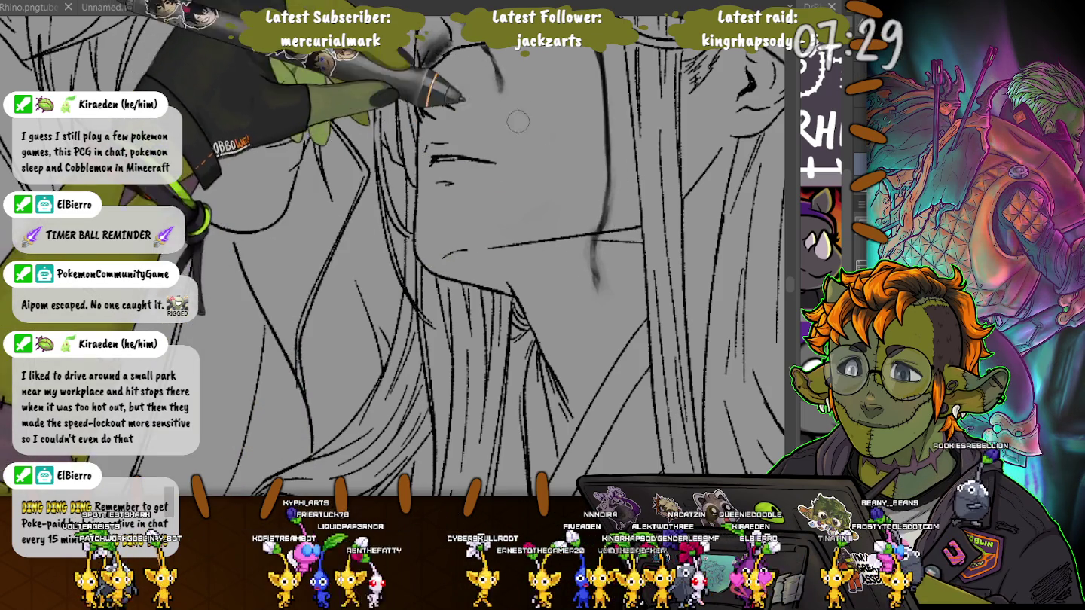
scroll(518, 121, "down", 3)
scroll(517, 120, "down", 3)
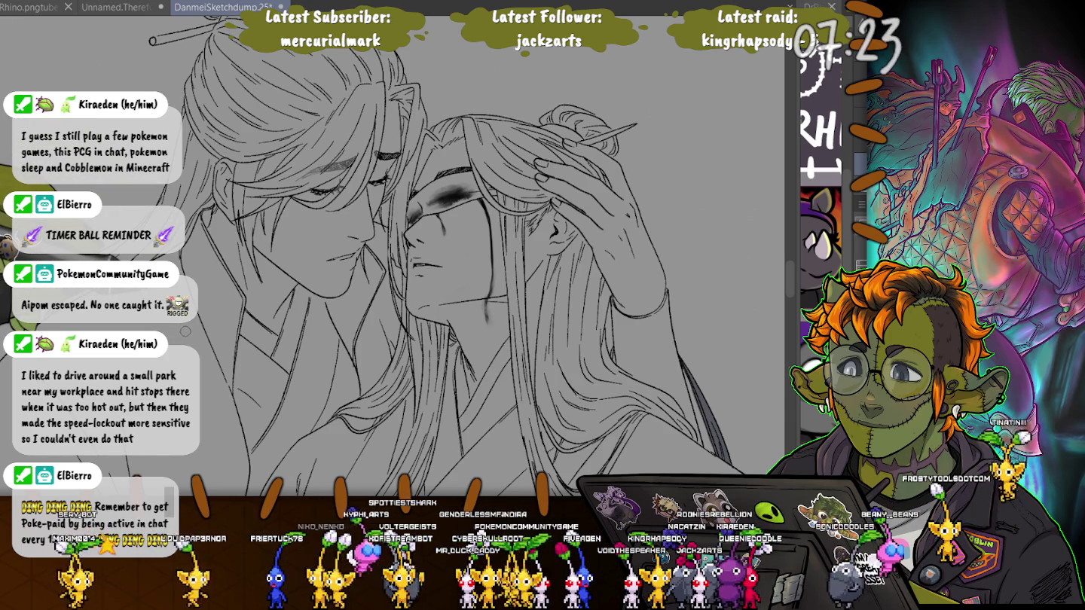
scroll(446, 198, "up", 3)
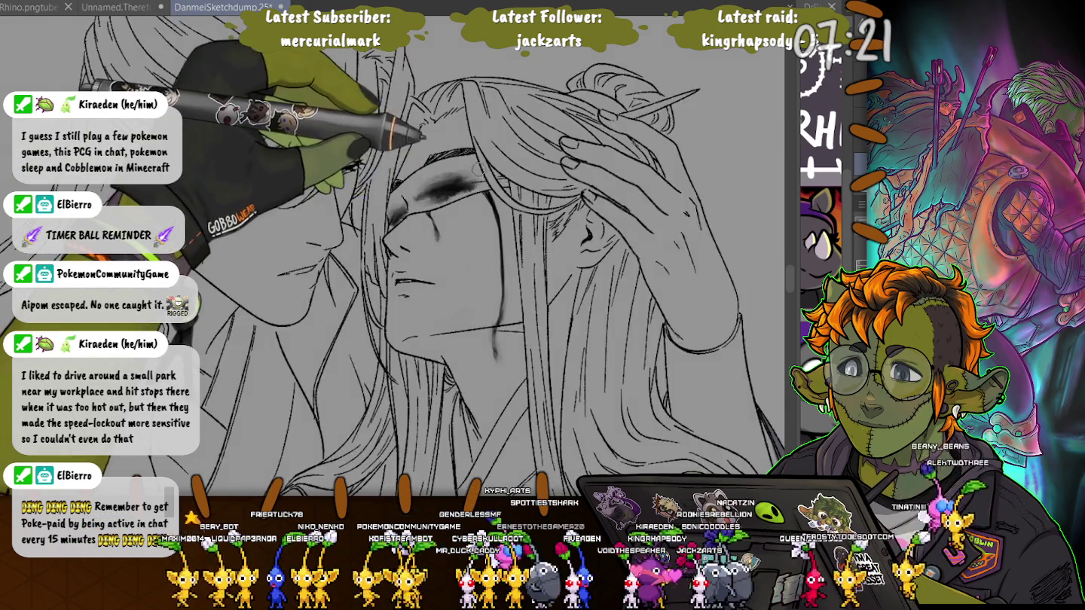
scroll(446, 198, "up", 3)
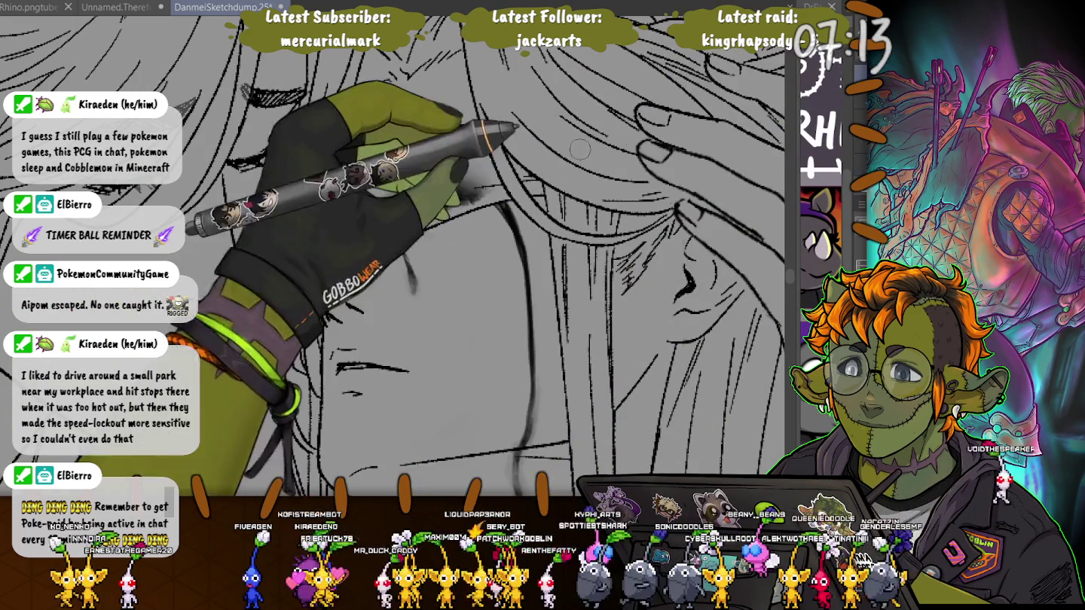
Add darker soft shading over the eye, extend it outward, and soften the inner corner.
left_click_drag(486, 183, 372, 214)
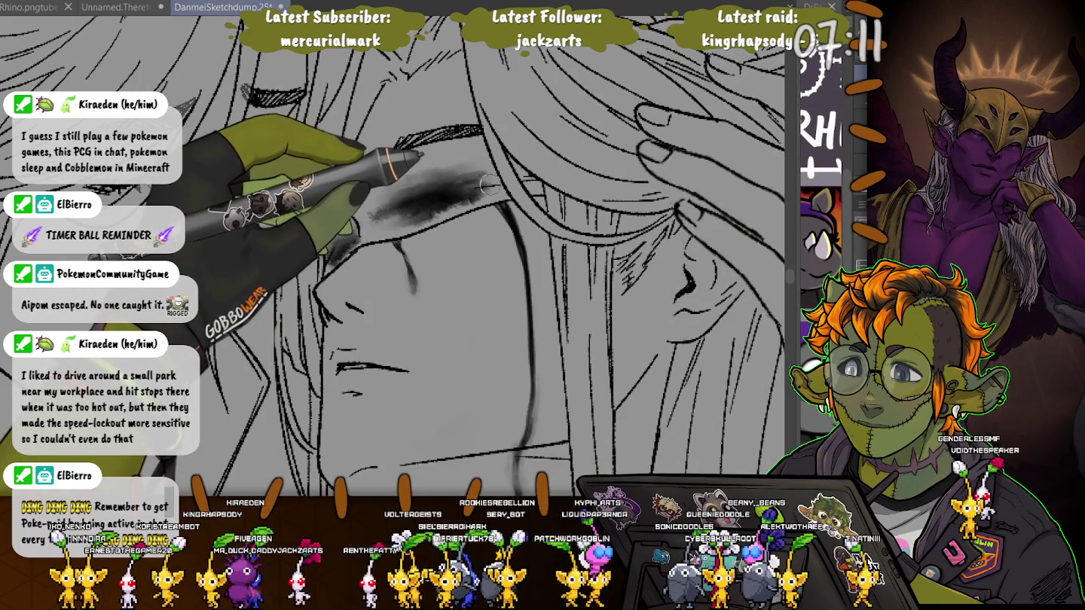
left_click_drag(490, 183, 451, 186)
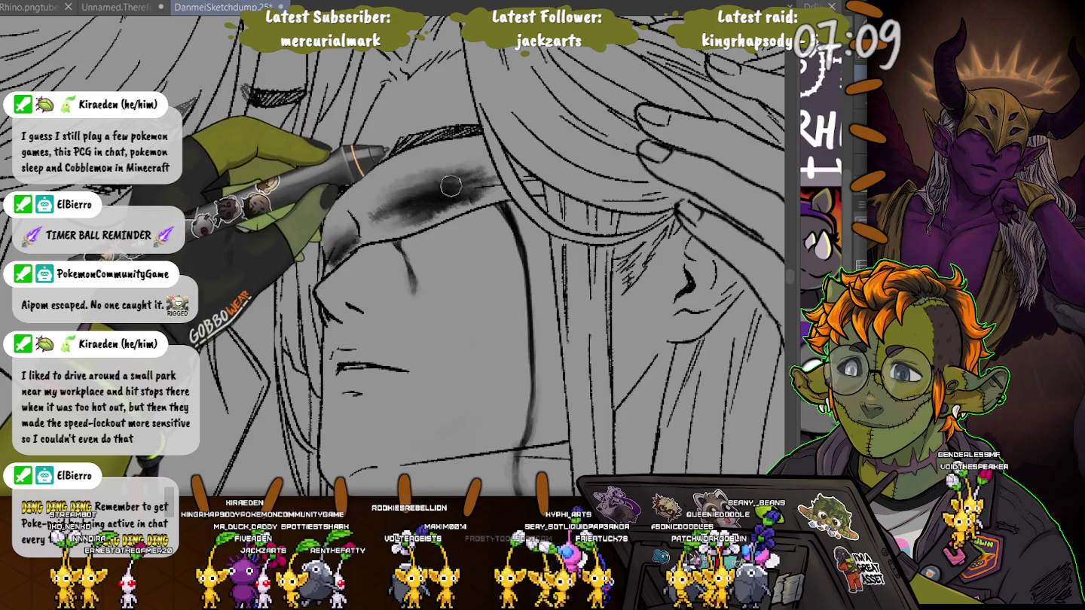
left_click_drag(337, 232, 331, 245)
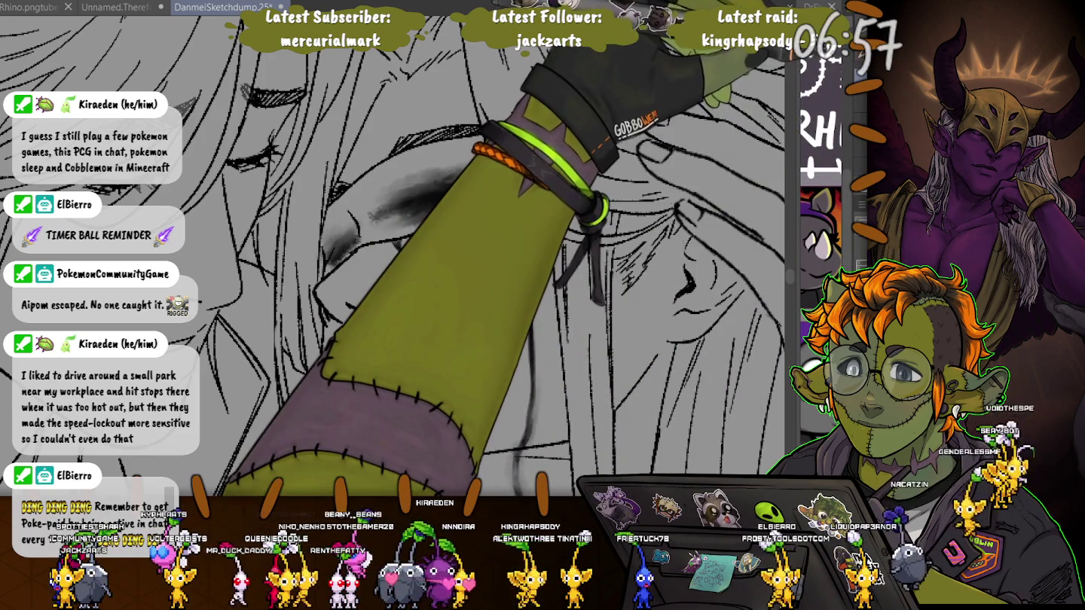
scroll(391, 248, "down", 2)
scroll(392, 248, "down", 2)
scroll(392, 249, "down", 2)
scroll(392, 256, "down", 2)
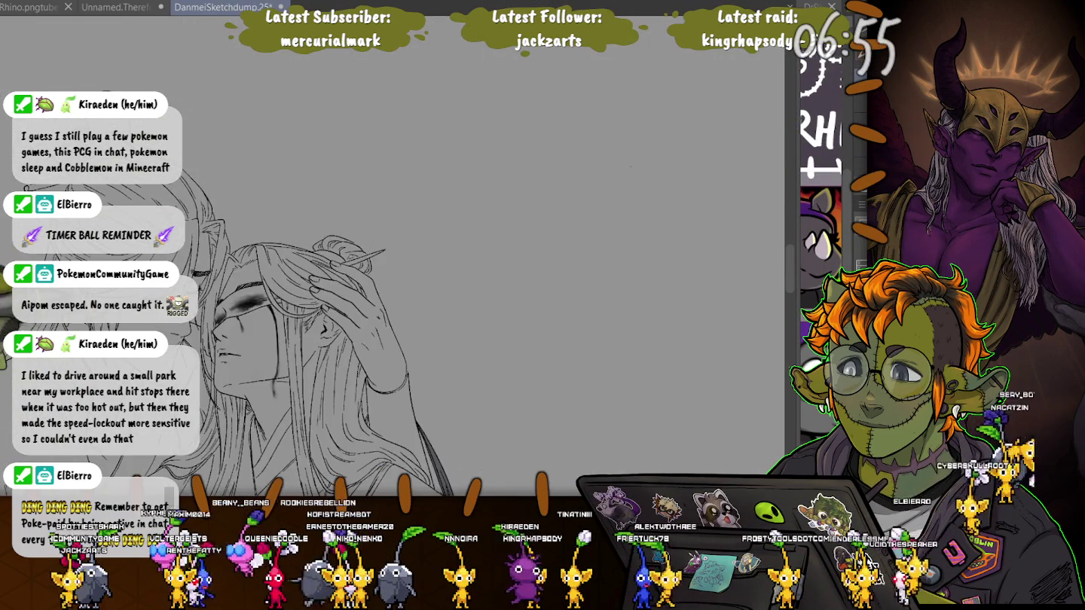
scroll(392, 256, "down", 2)
scroll(414, 256, "down", 5)
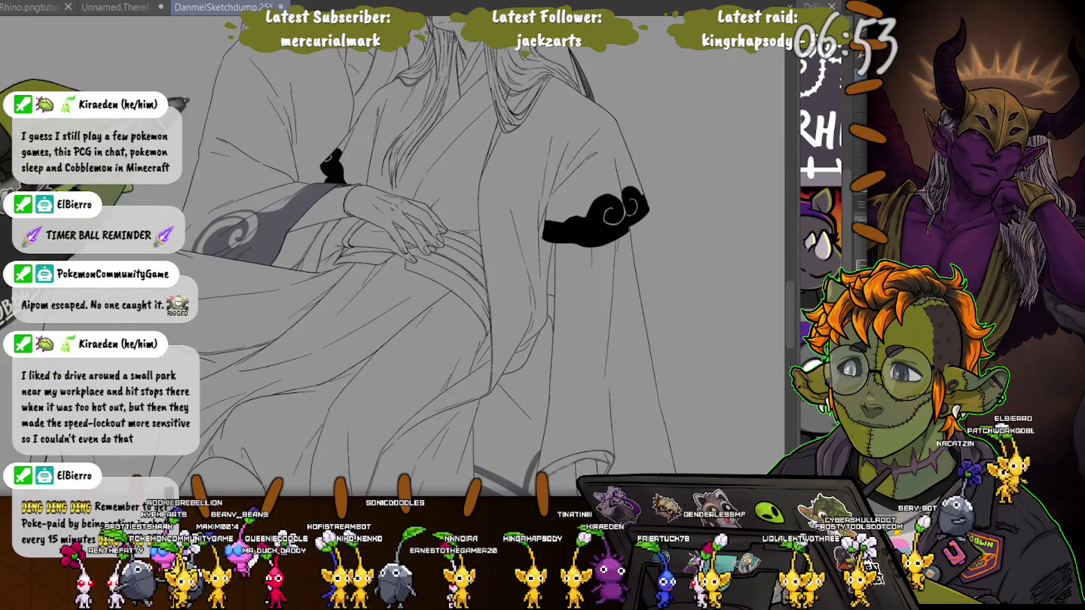
scroll(414, 256, "up", 1)
scroll(415, 256, "up", 3)
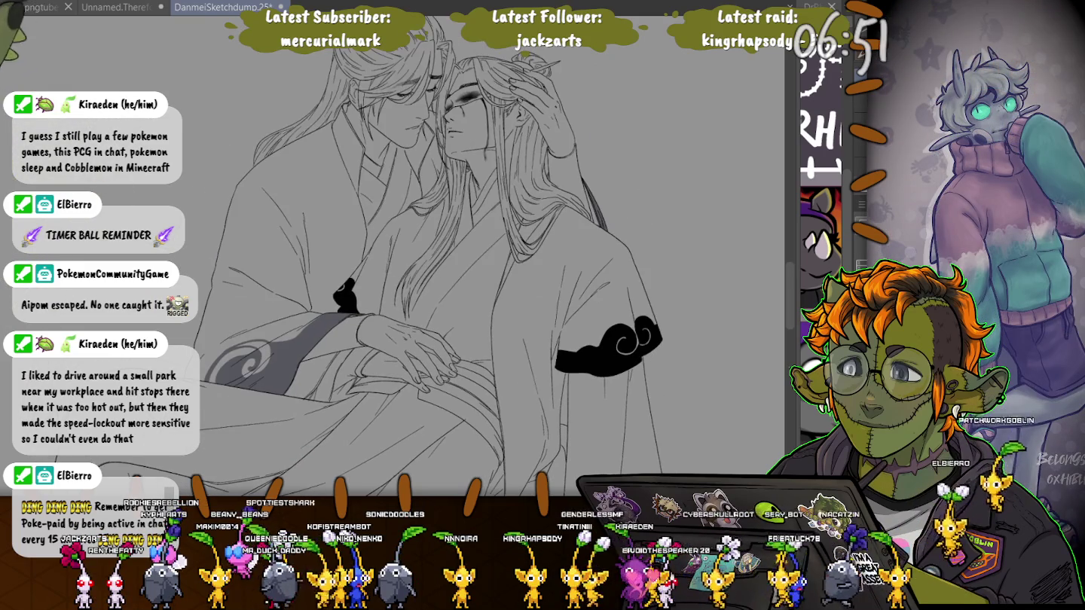